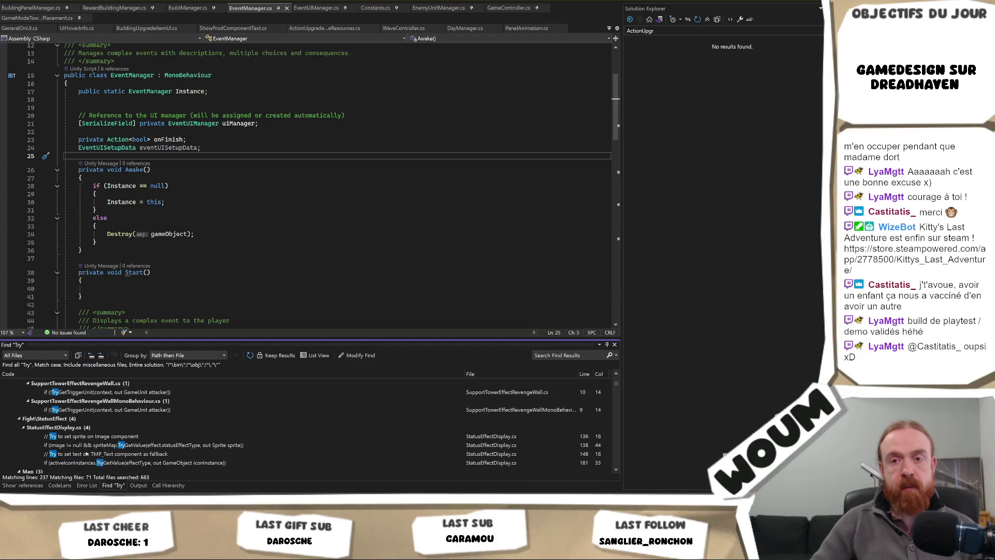
Step: Collapse the Building, UI and hotreload groups in the 'Try' Find Results
{"action": "left_click", "coordinate": [20, 401]}
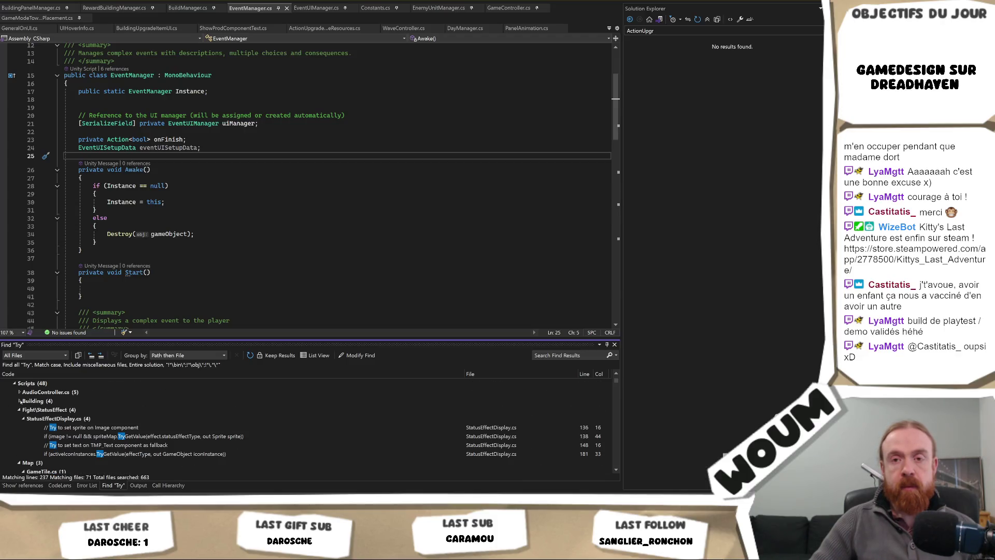
{"action": "scroll", "coordinate": [91, 428], "scroll_direction": "down", "scroll_amount": 5}
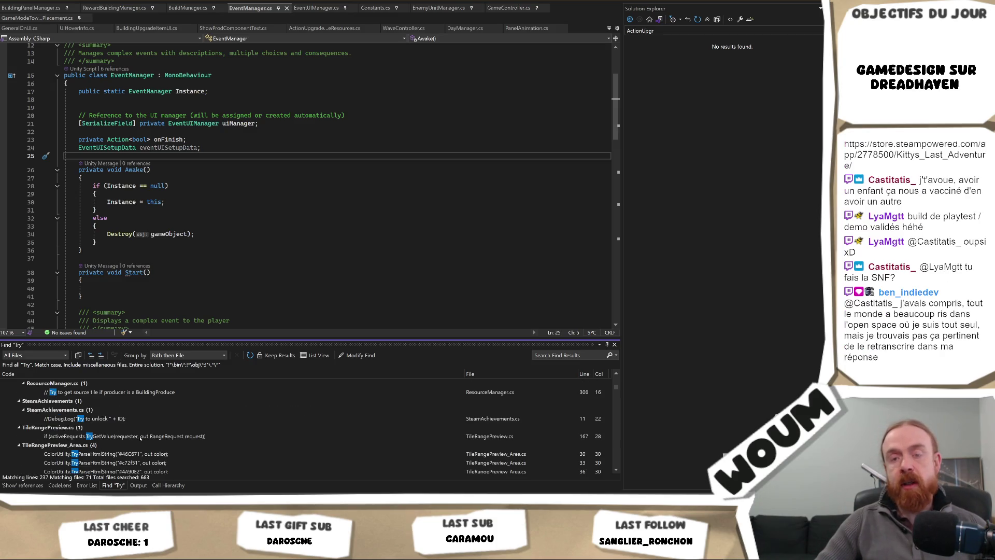
{"action": "scroll", "coordinate": [140, 439], "scroll_direction": "down", "scroll_amount": 3}
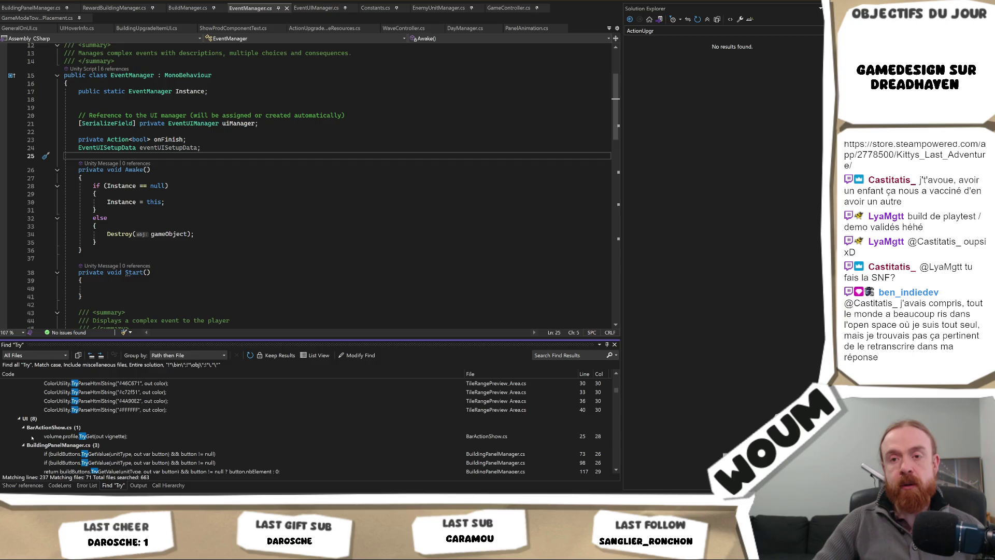
{"action": "scroll", "coordinate": [140, 439], "scroll_direction": "down", "scroll_amount": 1}
{"action": "left_click", "coordinate": [18, 383]}
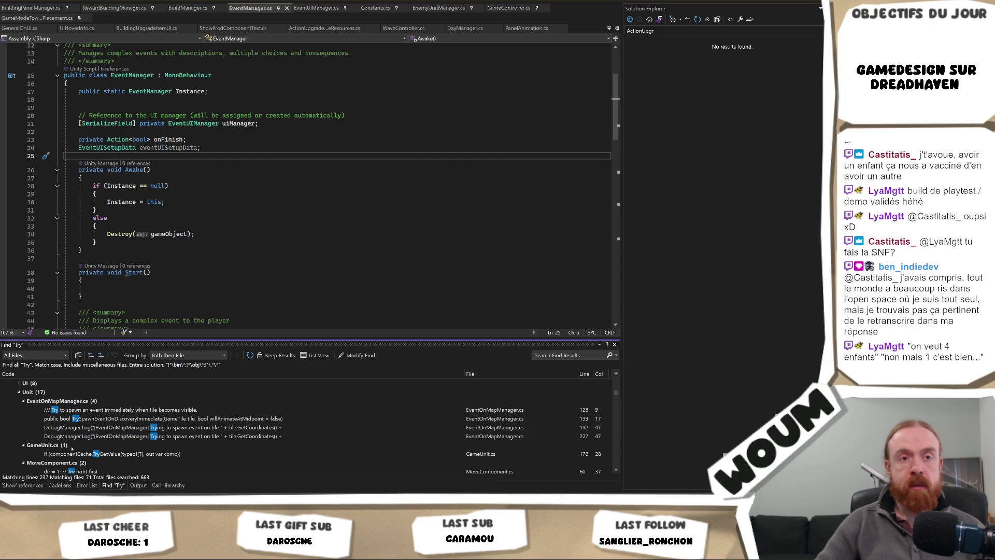
{"action": "scroll", "coordinate": [143, 454], "scroll_direction": "up", "scroll_amount": 5}
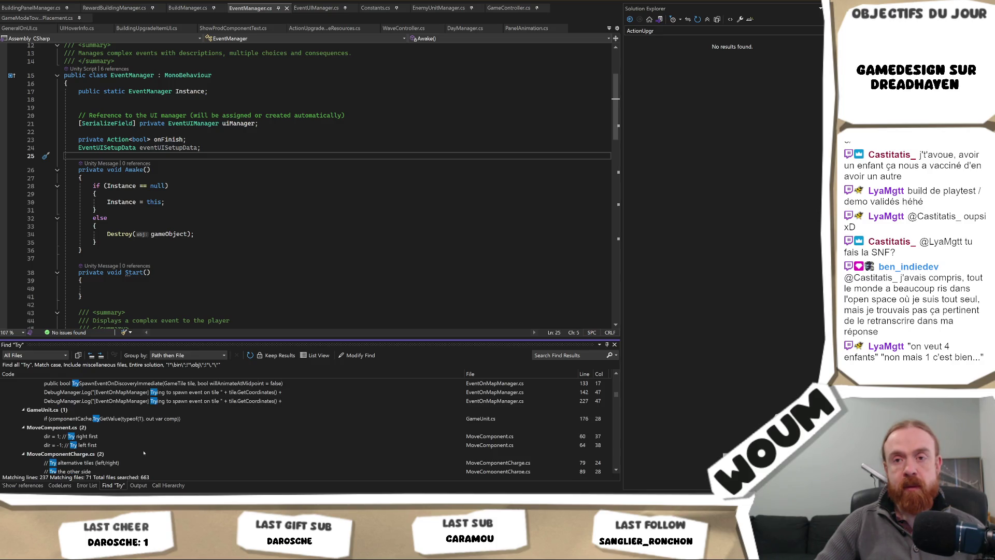
{"action": "scroll", "coordinate": [143, 453], "scroll_direction": "up", "scroll_amount": 3}
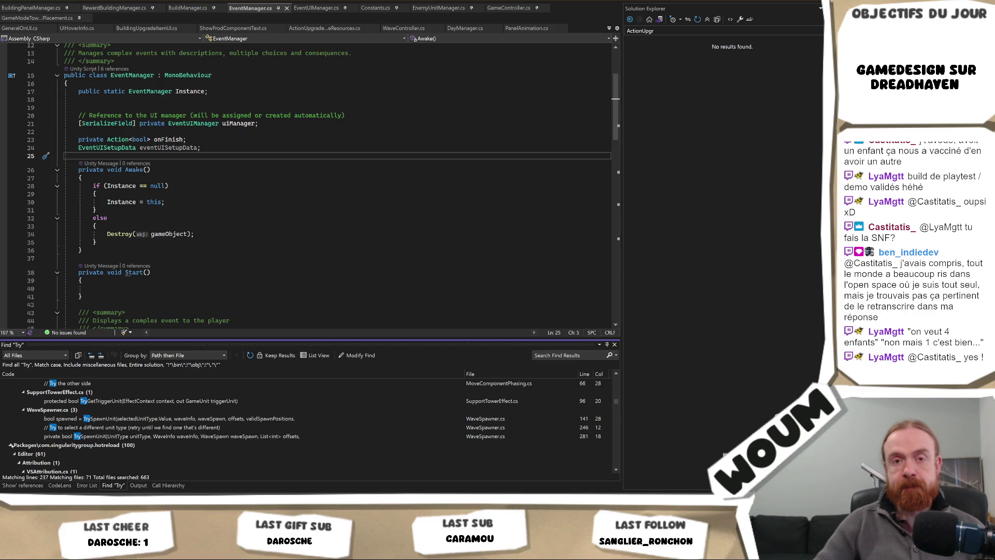
{"action": "left_click", "coordinate": [11, 445]}
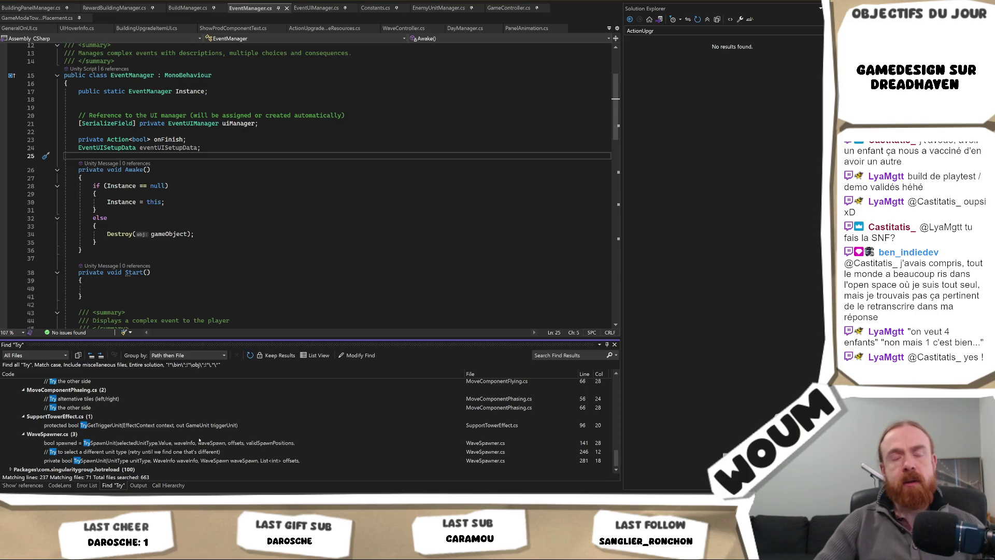
Step: Open the GameTile.cs line 552 result calling TrySpawnEventOnDiscoveryImmediate
{"action": "scroll", "coordinate": [182, 448], "scroll_direction": "up", "scroll_amount": 1}
{"action": "scroll", "coordinate": [169, 456], "scroll_direction": "down", "scroll_amount": 1}
{"action": "scroll", "coordinate": [169, 455], "scroll_direction": "up", "scroll_amount": 3}
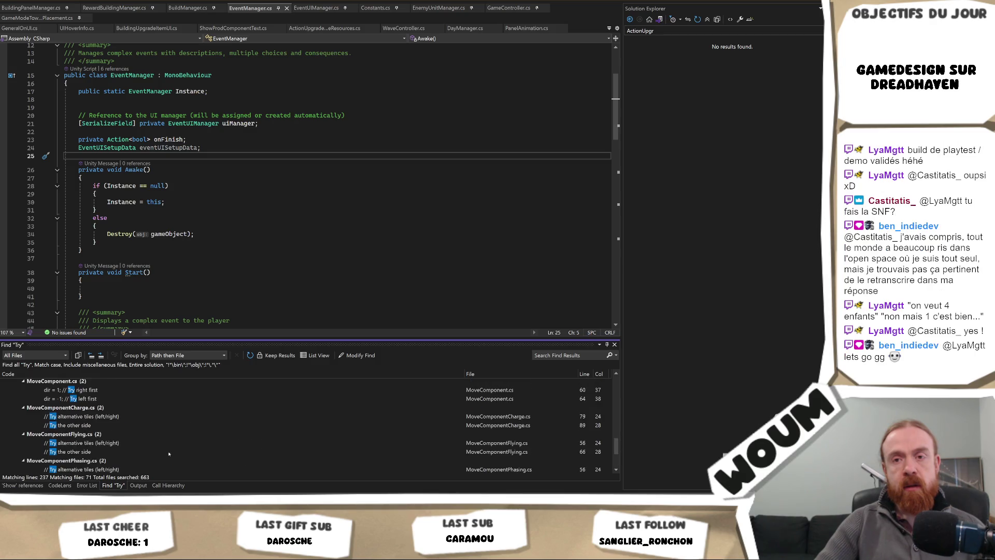
{"action": "scroll", "coordinate": [169, 447], "scroll_direction": "down", "scroll_amount": 10}
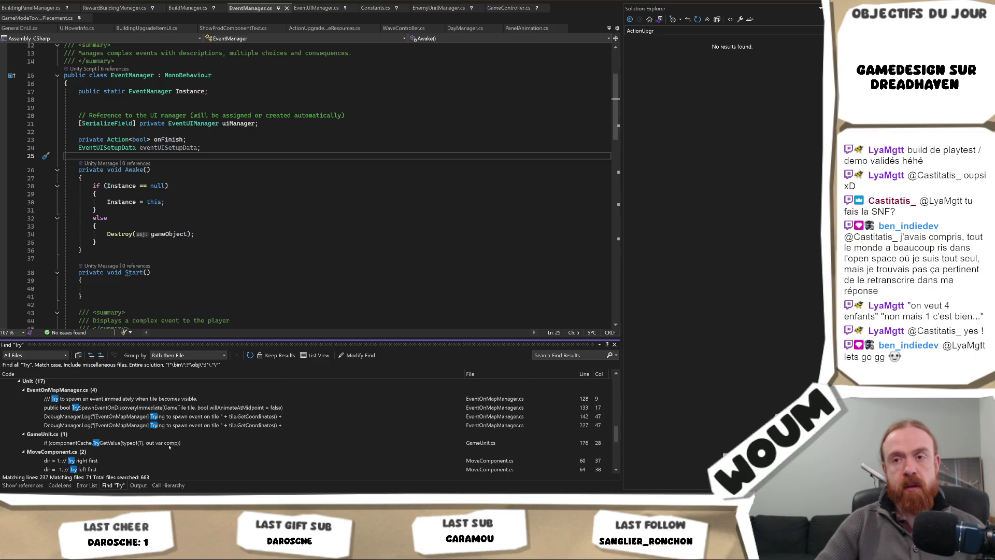
{"action": "scroll", "coordinate": [169, 446], "scroll_direction": "up", "scroll_amount": 5}
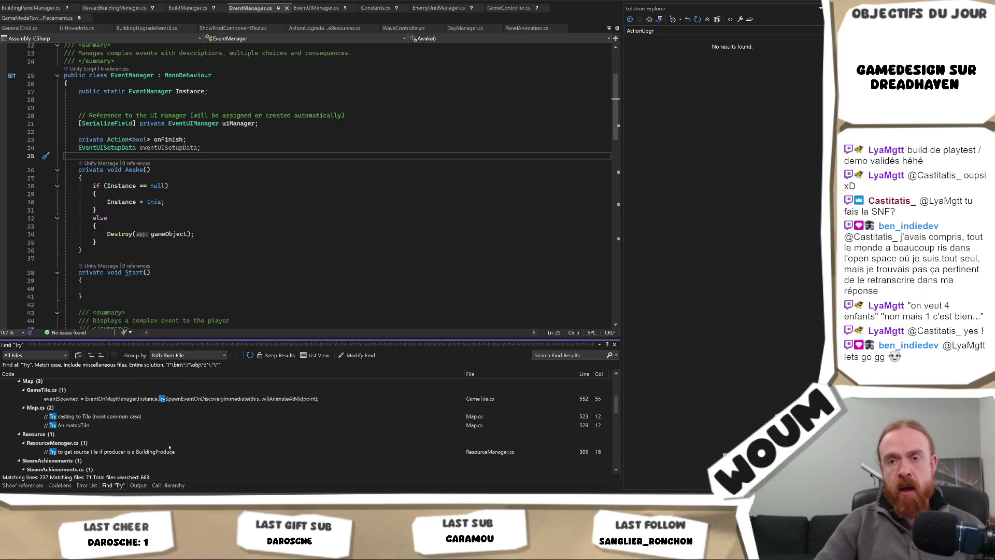
{"action": "double_click", "coordinate": [179, 435]}
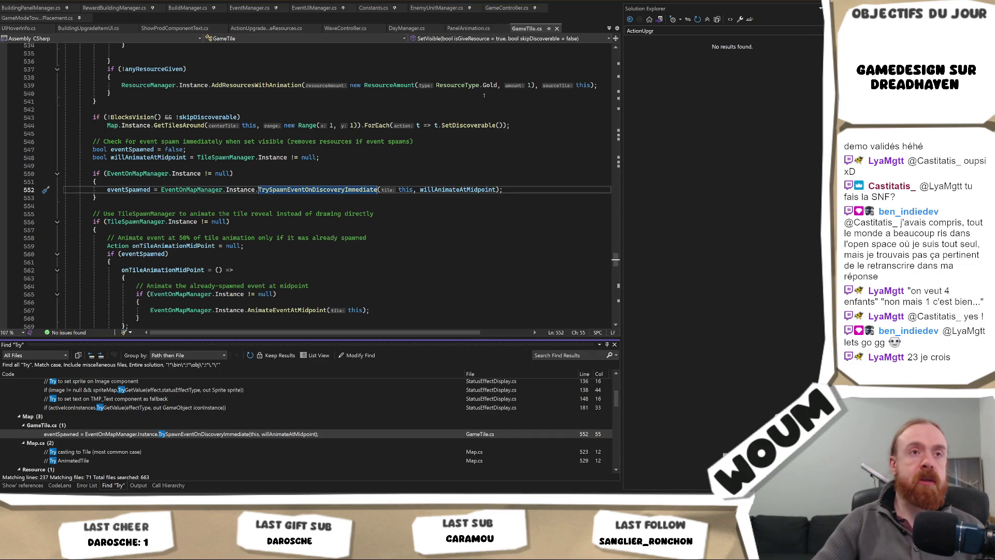
Step: Jump from the call on line 552 to the TrySpawnEventOnDiscoveryImmediate definition at EventOnMapManager.cs line 133
{"action": "left_click", "coordinate": [280, 164]}
{"action": "left_click", "coordinate": [274, 176]}
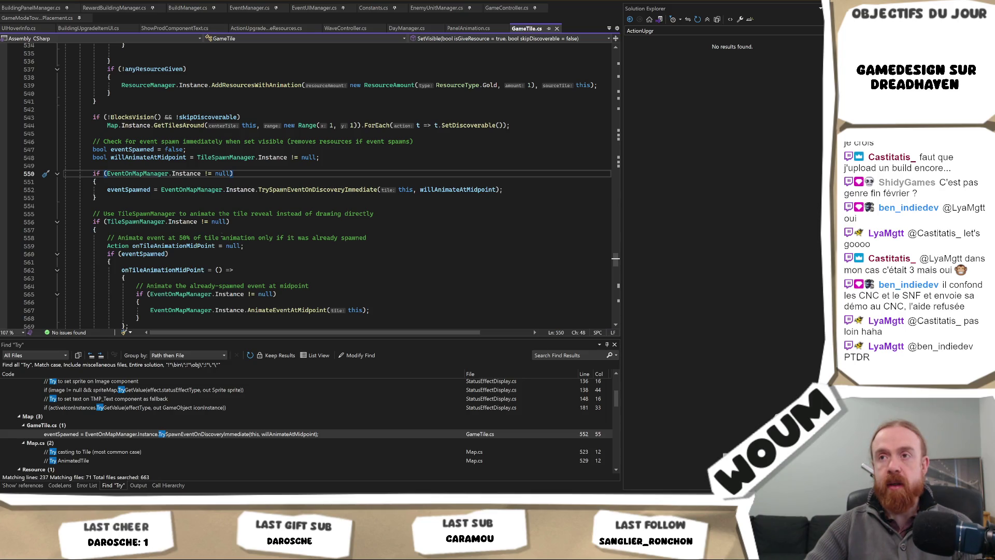
{"action": "left_click", "coordinate": [318, 207]}
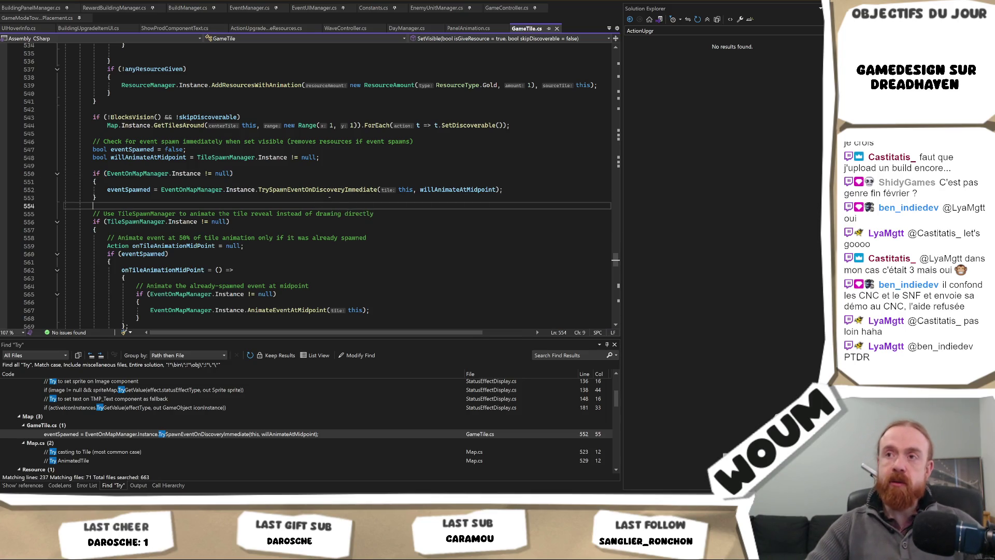
{"action": "left_click", "coordinate": [327, 189]}
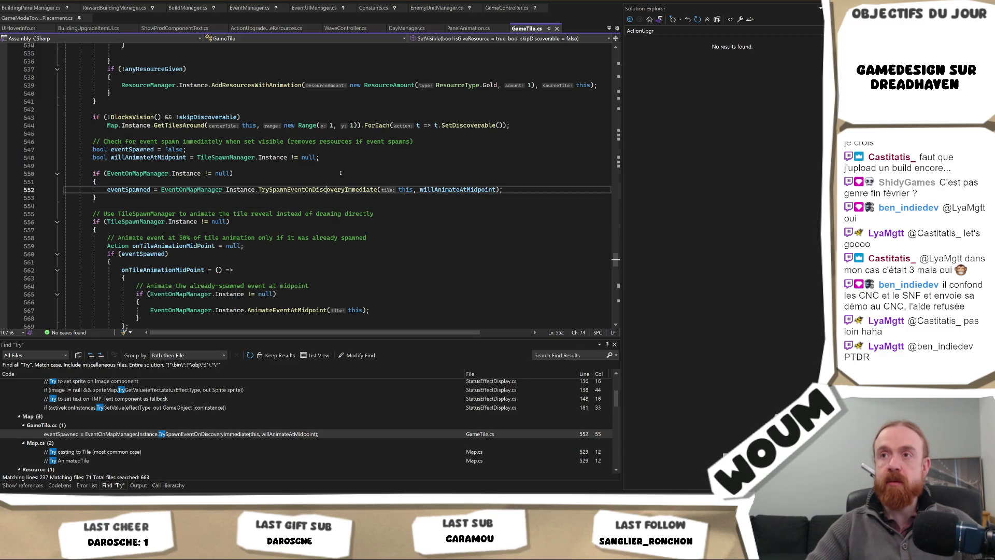
{"action": "key", "text": "F12"}
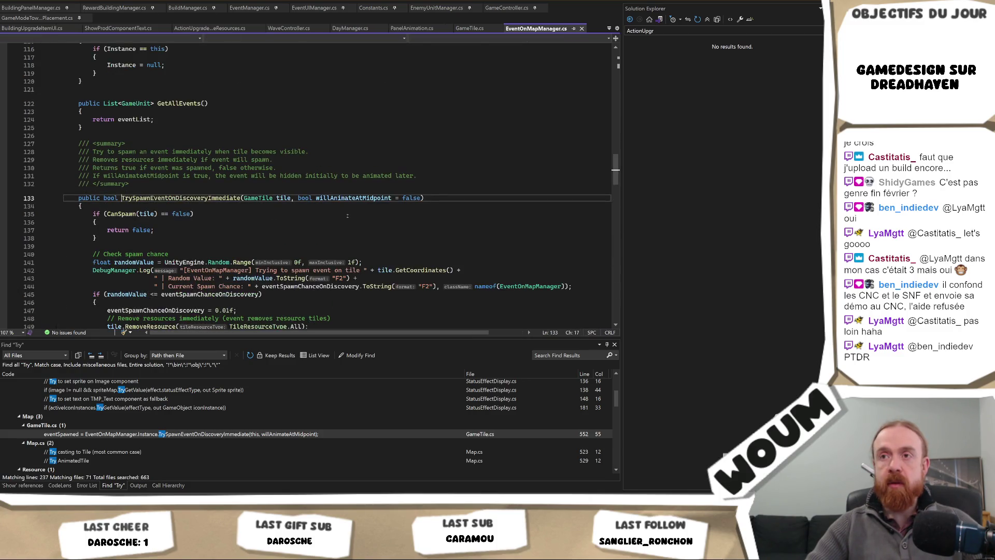
Step: Follow eventSpawnChanceOnDiscovery to its declaration and locate DAY_CHANCE = 0.01f on line 17
{"action": "scroll", "coordinate": [339, 223], "scroll_direction": "down", "scroll_amount": 3}
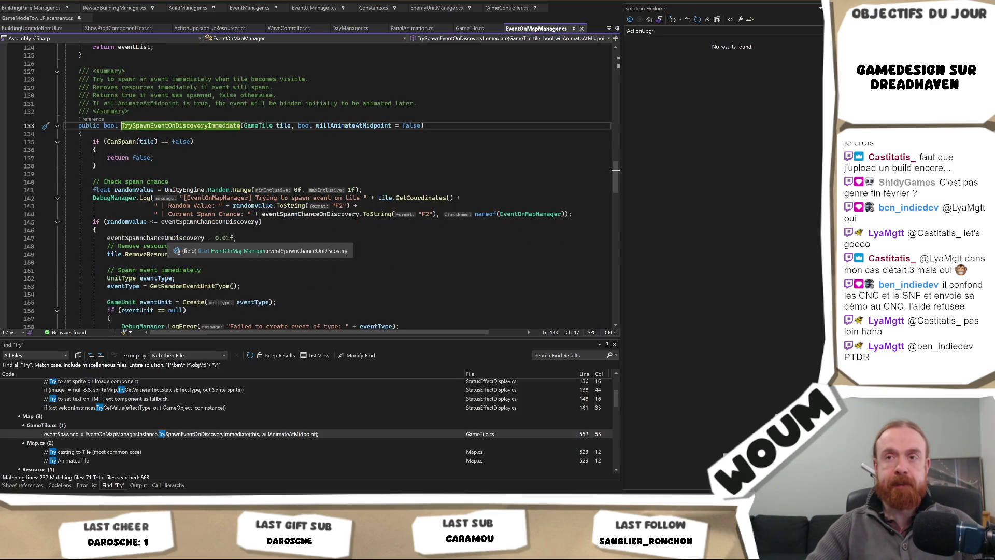
{"action": "left_click", "coordinate": [181, 238]}
{"action": "key", "text": "Up"}
{"action": "left_click", "coordinate": [181, 238], "text": "ctrl"}
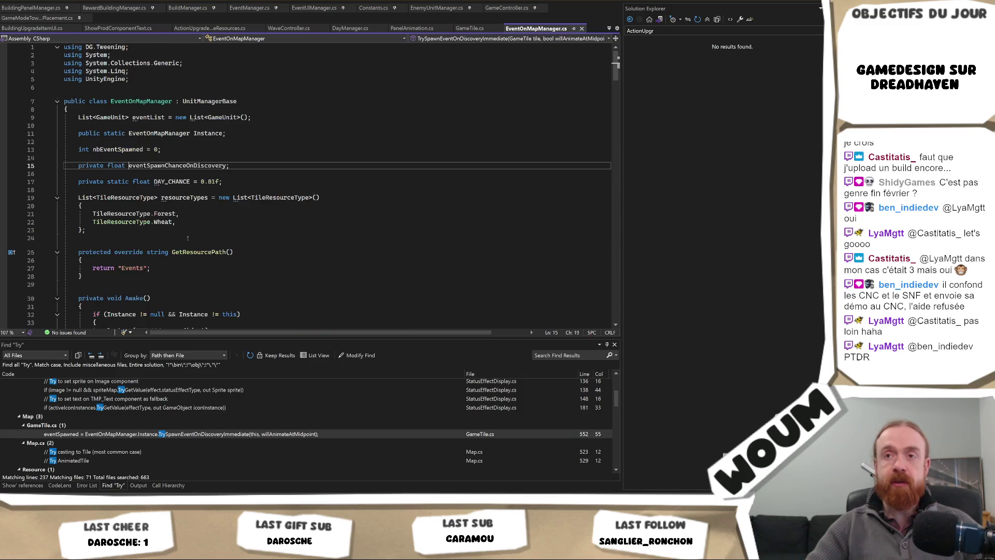
{"action": "left_click", "coordinate": [248, 181]}
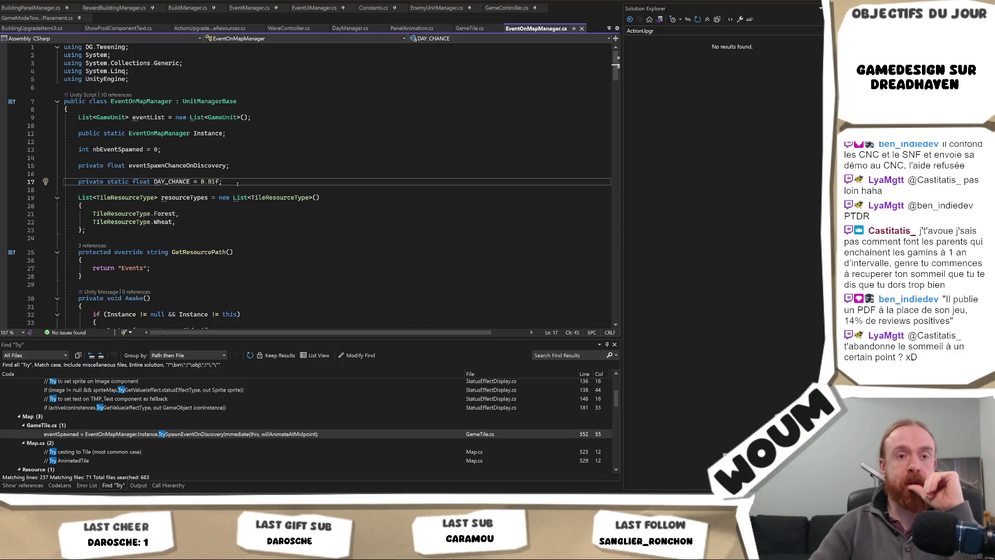
{"action": "scroll", "coordinate": [239, 185], "scroll_direction": "down", "scroll_amount": 1}
{"action": "scroll", "coordinate": [243, 186], "scroll_direction": "up", "scroll_amount": 1}
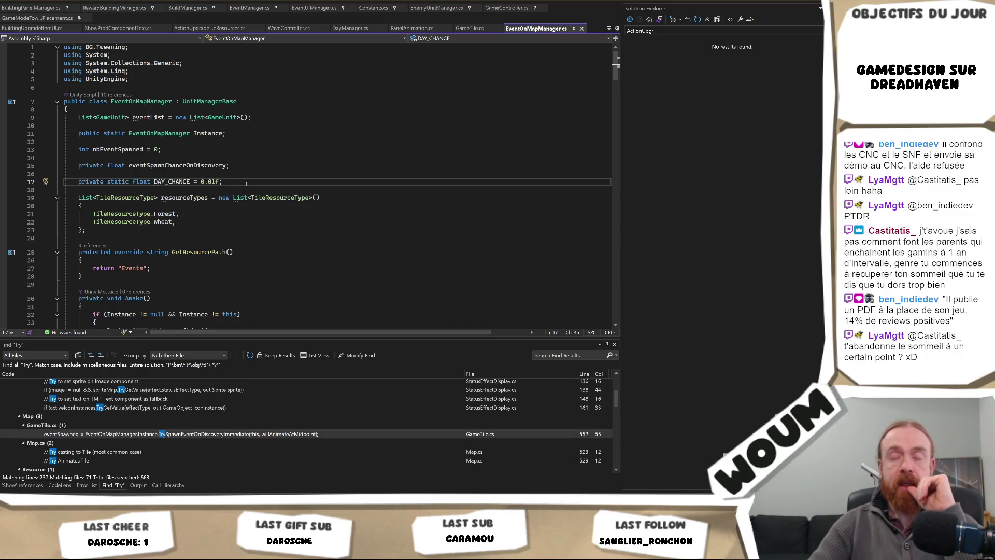
{"action": "left_click", "coordinate": [208, 173]}
{"action": "left_click", "coordinate": [176, 181]}
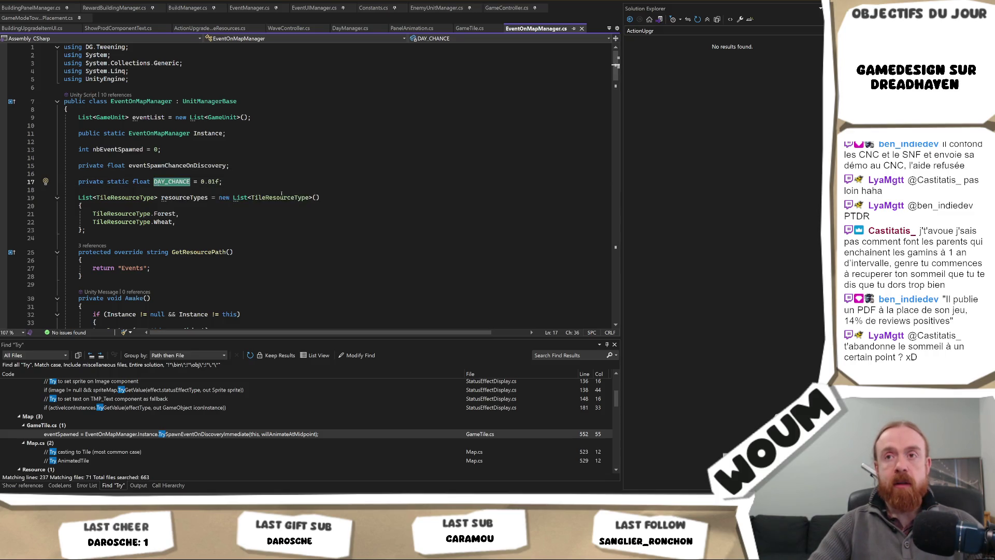
Step: Search the file for DAY_CHANCE and delete its declaration
{"action": "key", "text": "ctrl+f"}
{"action": "key", "text": "Return"}
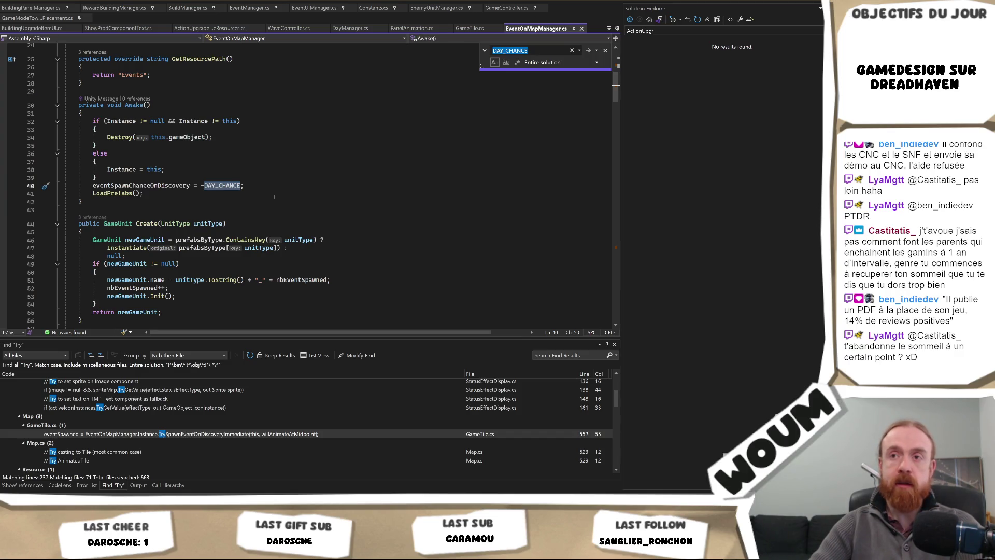
{"action": "key", "text": "Return"}
{"action": "key", "text": "Return"}
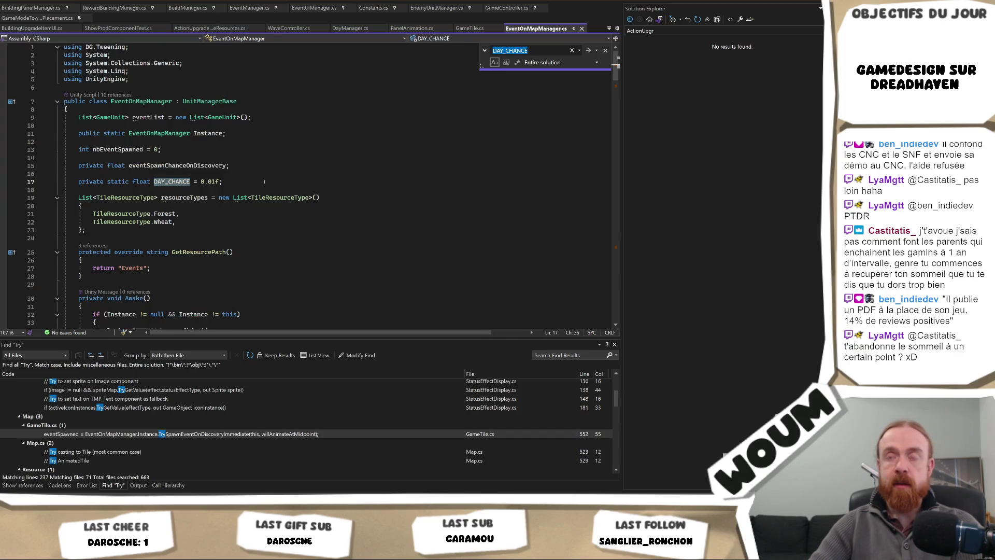
{"action": "left_click_drag", "start_coordinate": [264, 190], "coordinate": [296, 172]}
{"action": "key", "text": "Delete"}
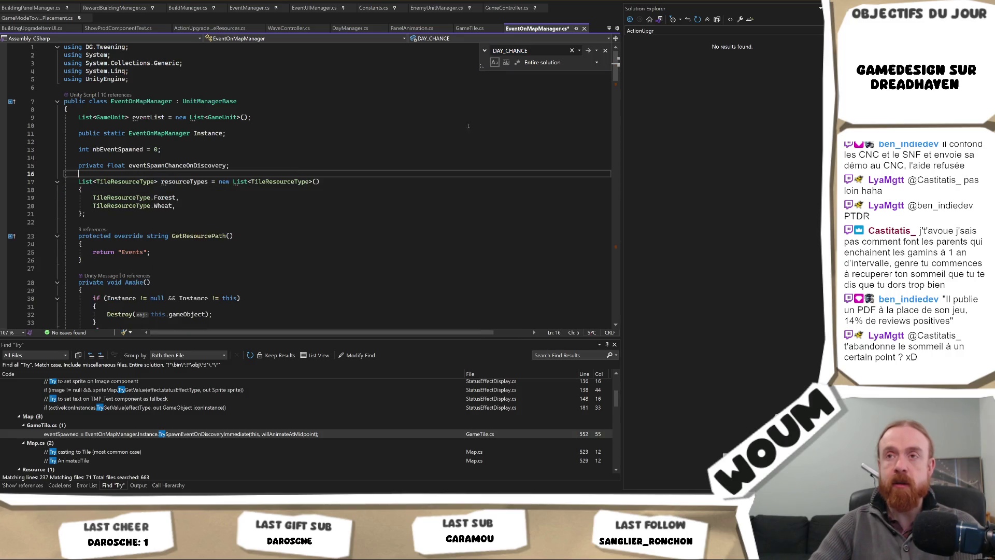
Step: Find the remaining DAY_CHANCE uses on line 38 and in NewDayPassed, then undo the deletion
{"action": "key", "text": "ctrl+f"}
{"action": "key", "text": "Return"}
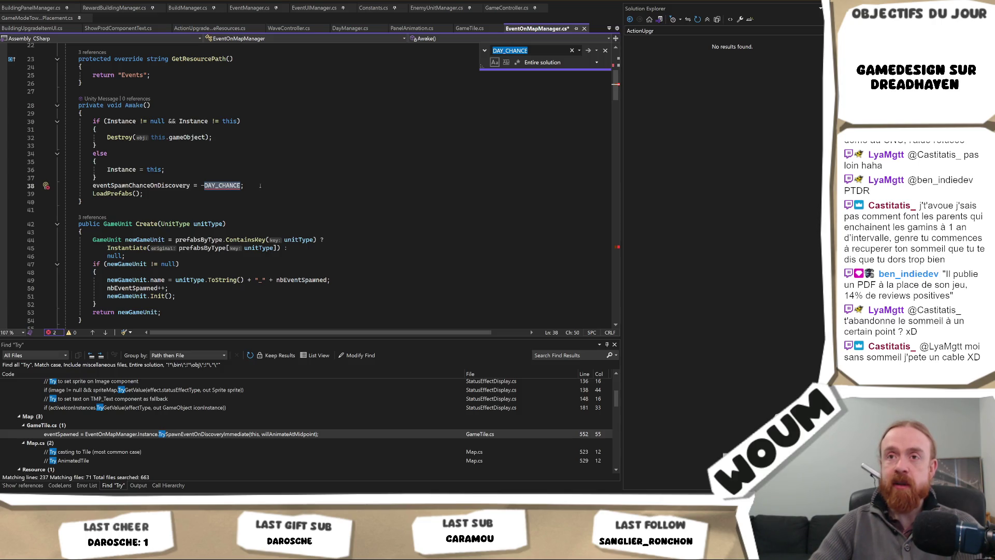
{"action": "left_click", "coordinate": [176, 185]}
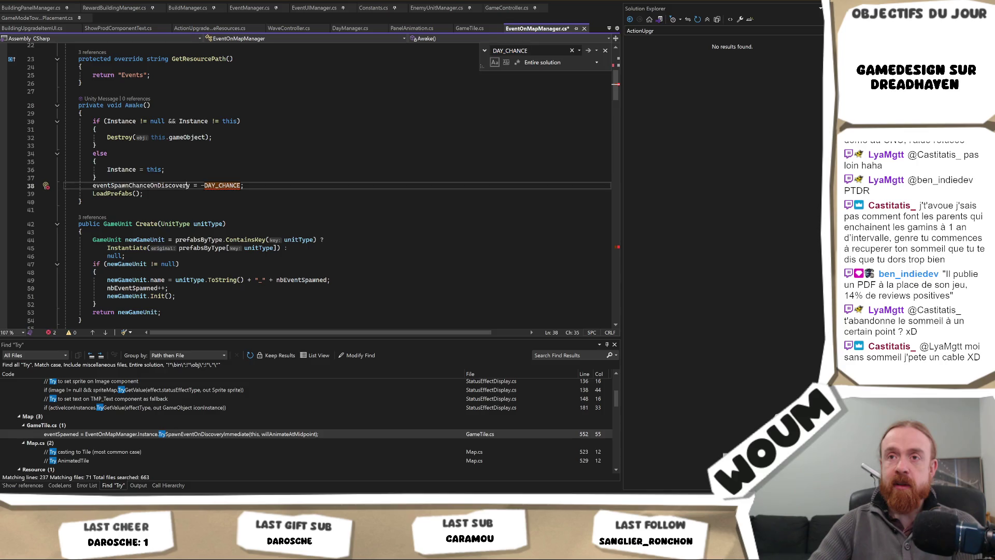
{"action": "left_click", "coordinate": [248, 187]}
{"action": "key", "text": "shift+Up"}
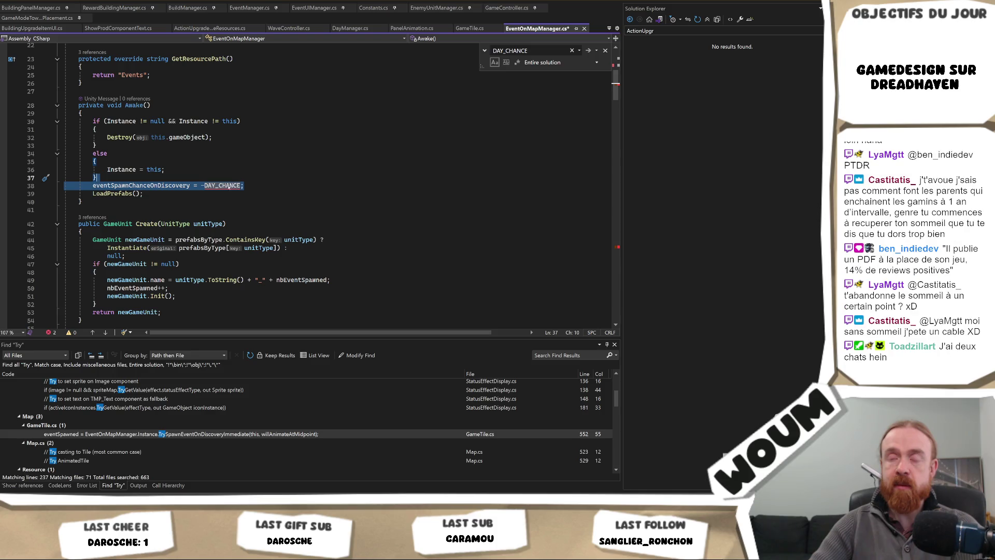
{"action": "left_click", "coordinate": [254, 185]}
{"action": "left_click", "coordinate": [536, 50]}
{"action": "key", "text": "Return"}
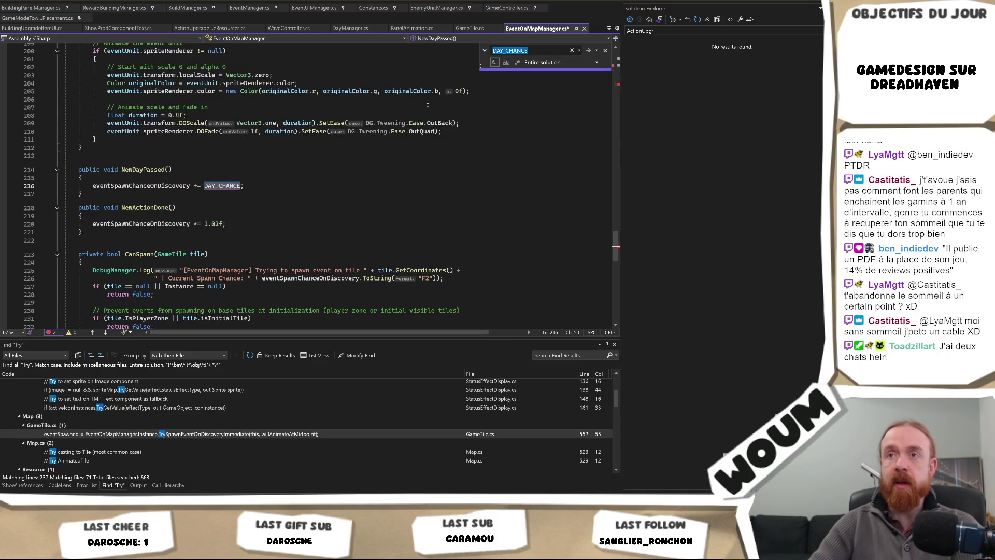
{"action": "left_click", "coordinate": [282, 198]}
{"action": "key", "text": "ctrl+z"}
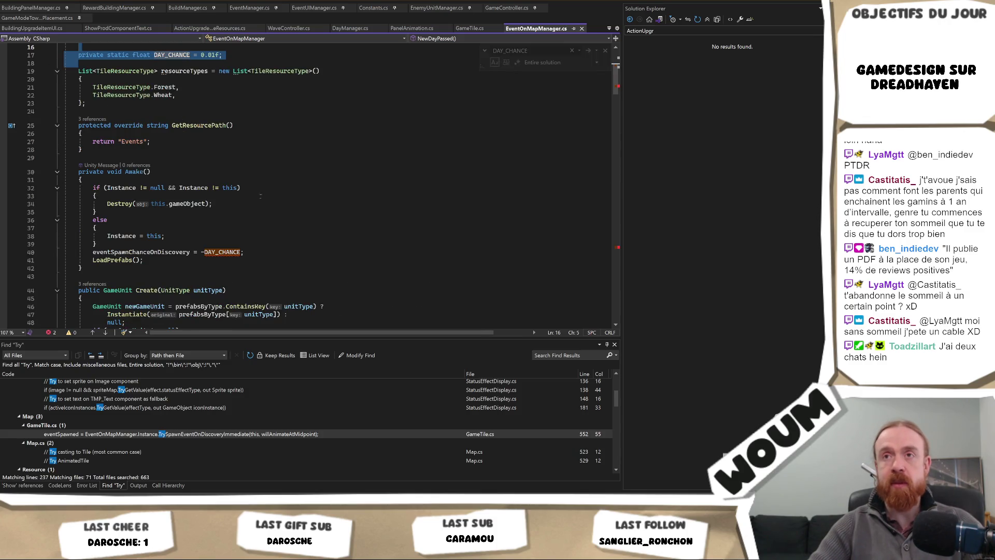
Step: Review the nbEventSpawned and Instance fields and insert blank lines below Instance
{"action": "scroll", "coordinate": [233, 171], "scroll_direction": "up", "scroll_amount": 5}
{"action": "left_click", "coordinate": [172, 159]}
{"action": "left_click", "coordinate": [184, 151]}
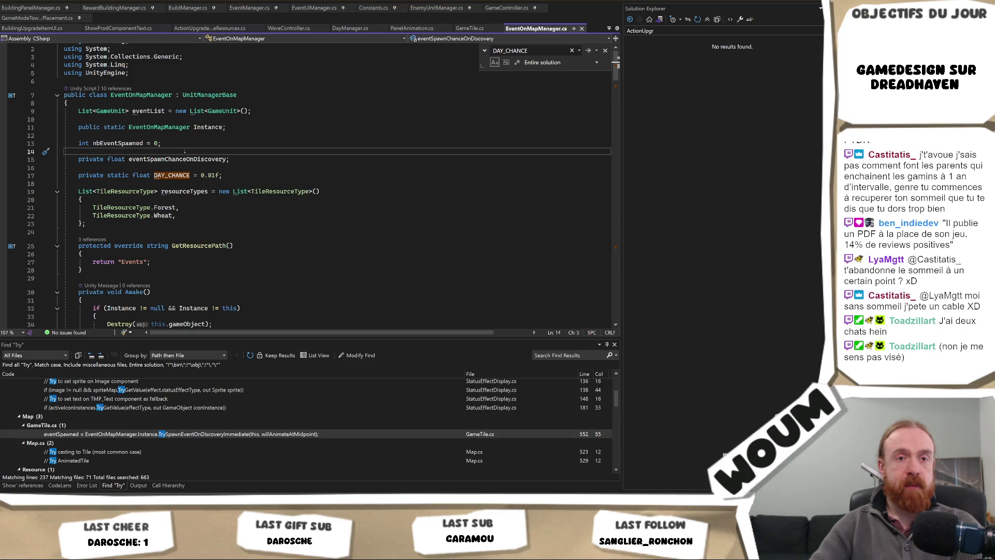
{"action": "double_click", "coordinate": [129, 143]}
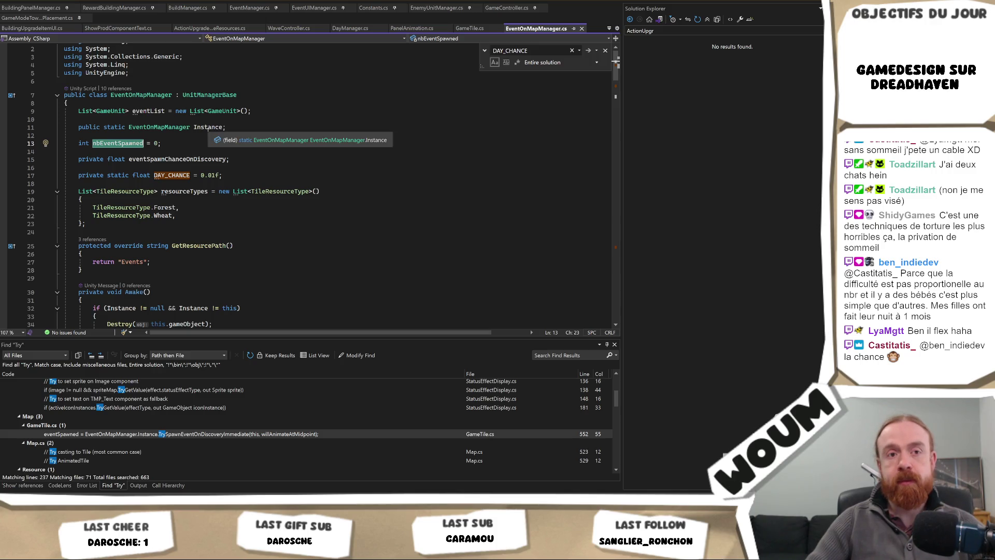
{"action": "left_click", "coordinate": [208, 127]}
{"action": "double_click", "coordinate": [207, 127]}
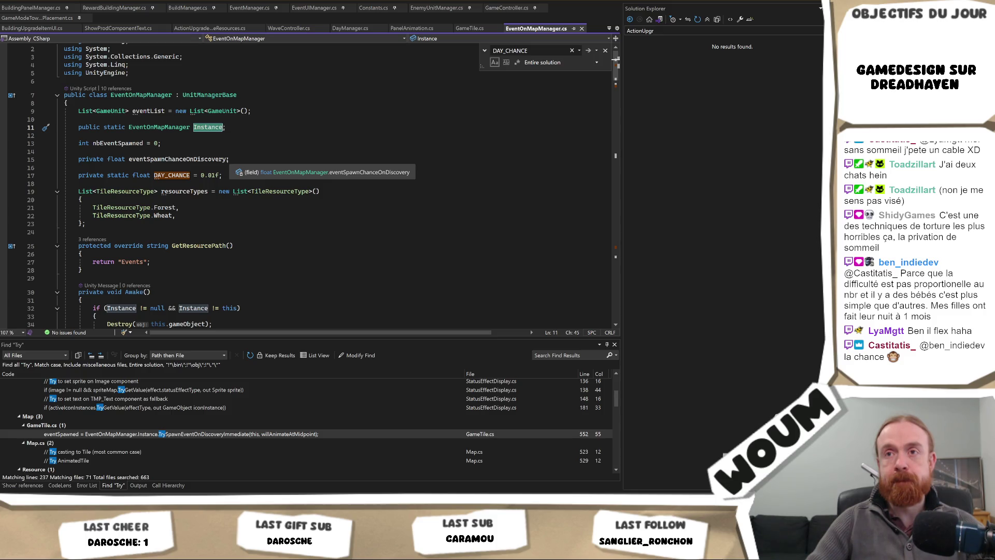
{"action": "left_click", "coordinate": [209, 128]}
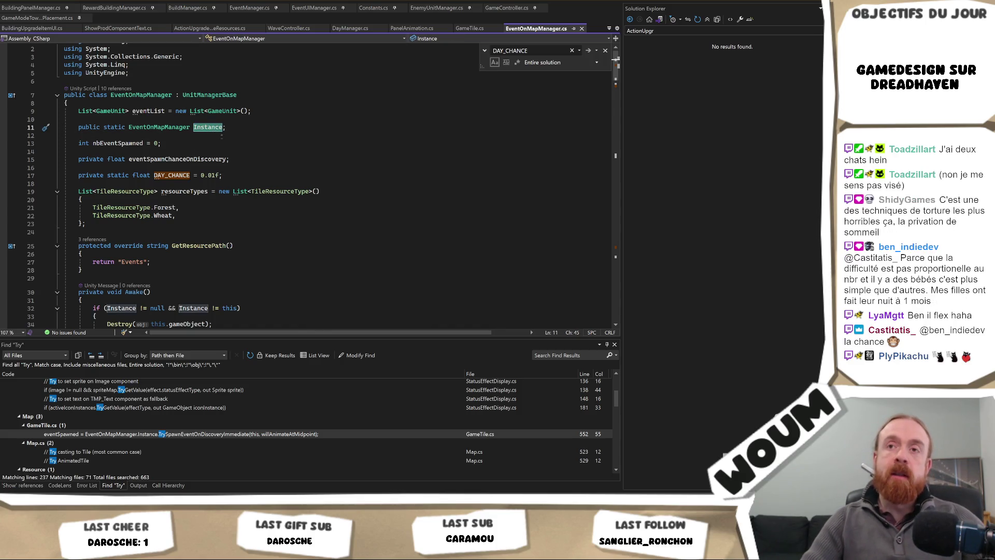
{"action": "key", "text": "Return"}
{"action": "key", "text": "Return"}
{"action": "key", "text": "Return"}
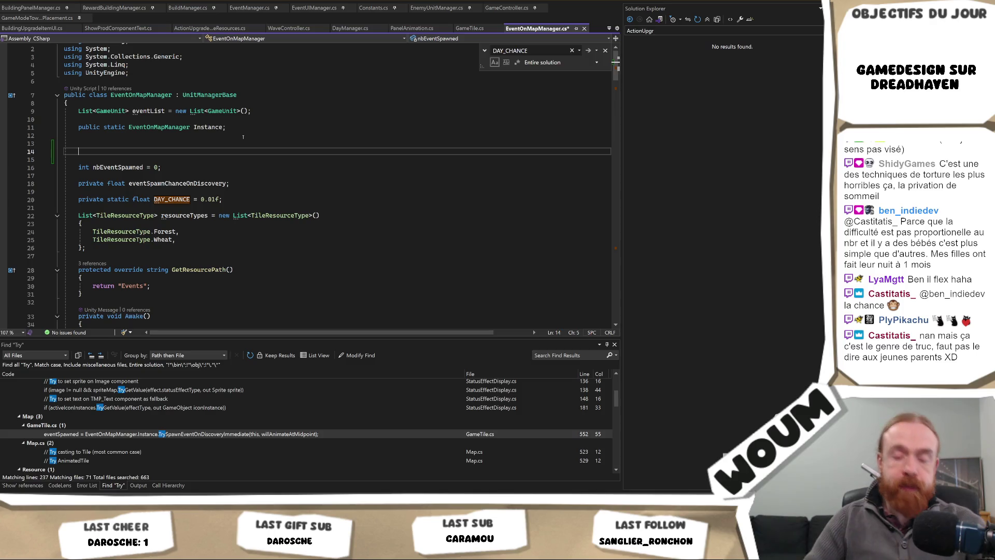
Step: Type the field int nbTileTryed = 0; and check where nbTileTryed is used
{"action": "type", "text": "int nb"}
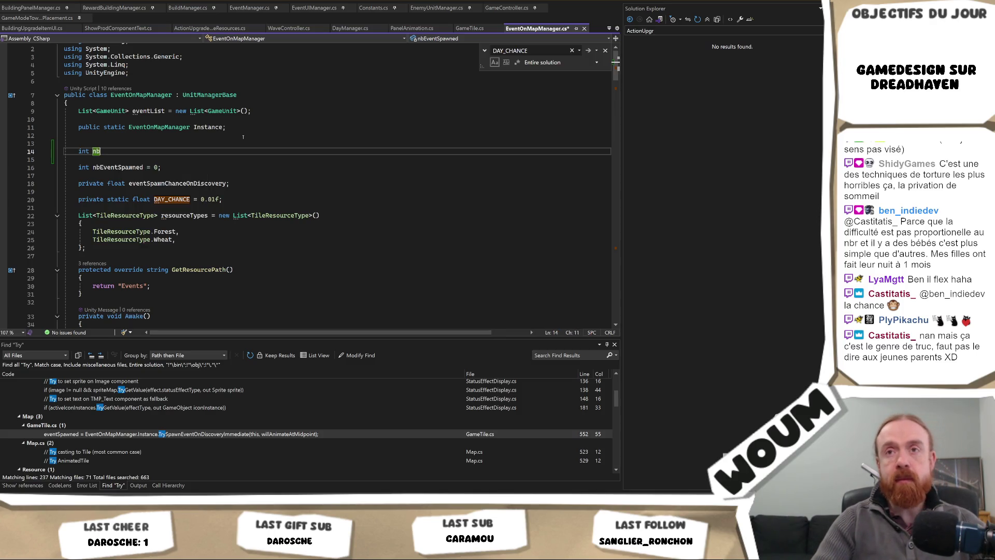
{"action": "type", "text": "TileTry"}
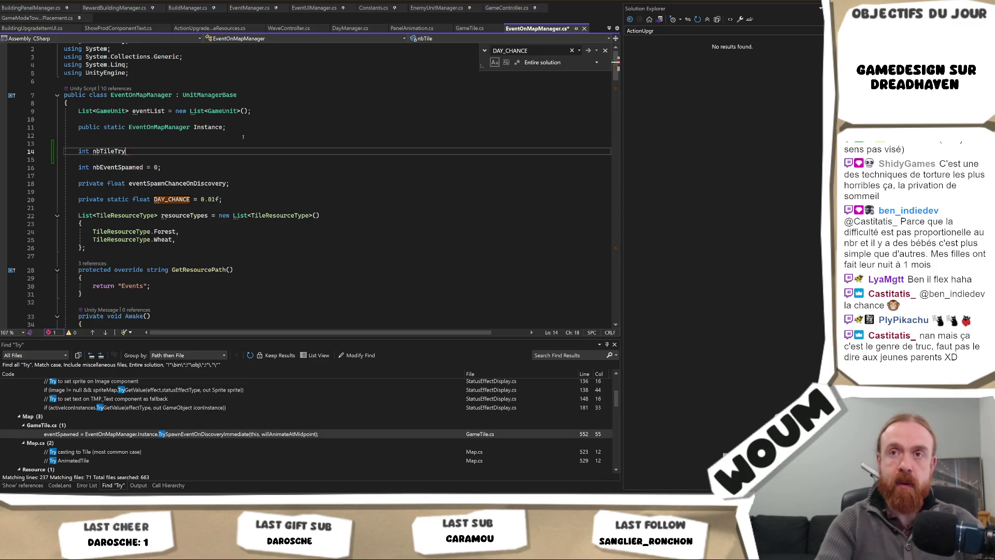
{"action": "type", "text": "ed = 0;"}
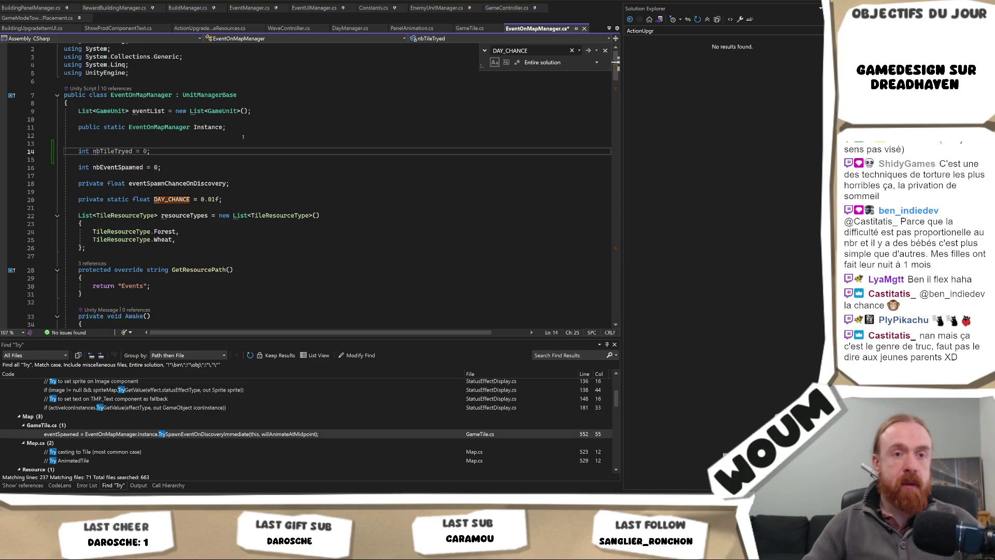
{"action": "left_click", "coordinate": [118, 151]}
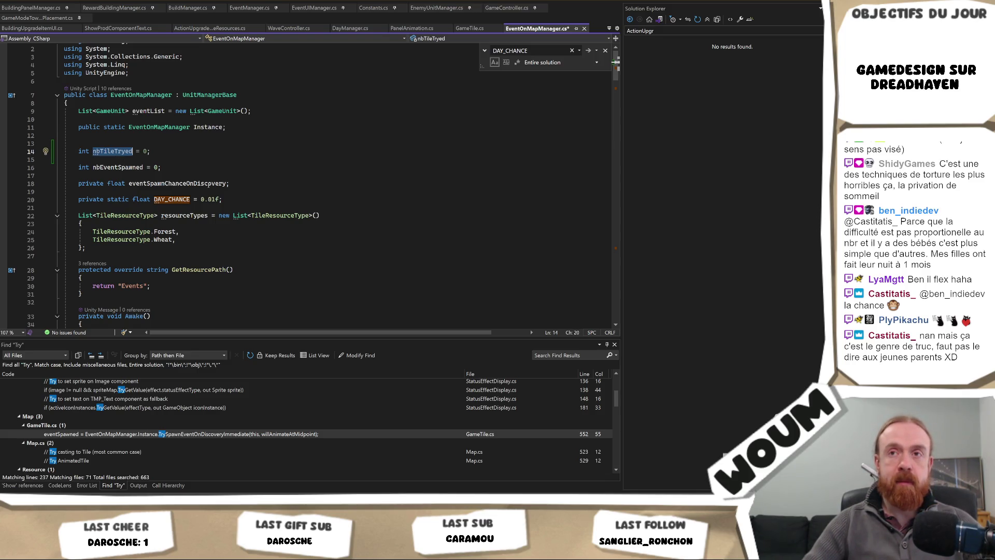
{"action": "scroll", "coordinate": [365, 291], "scroll_direction": "down", "scroll_amount": 2}
{"action": "scroll", "coordinate": [365, 290], "scroll_direction": "down", "scroll_amount": 4}
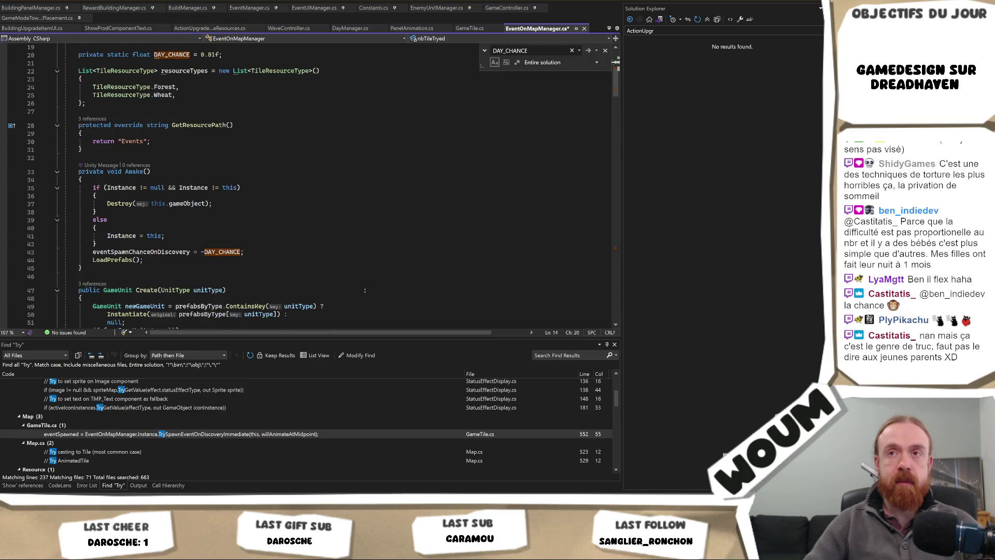
{"action": "scroll", "coordinate": [365, 290], "scroll_direction": "up", "scroll_amount": 2}
{"action": "scroll", "coordinate": [356, 291], "scroll_direction": "down", "scroll_amount": 6}
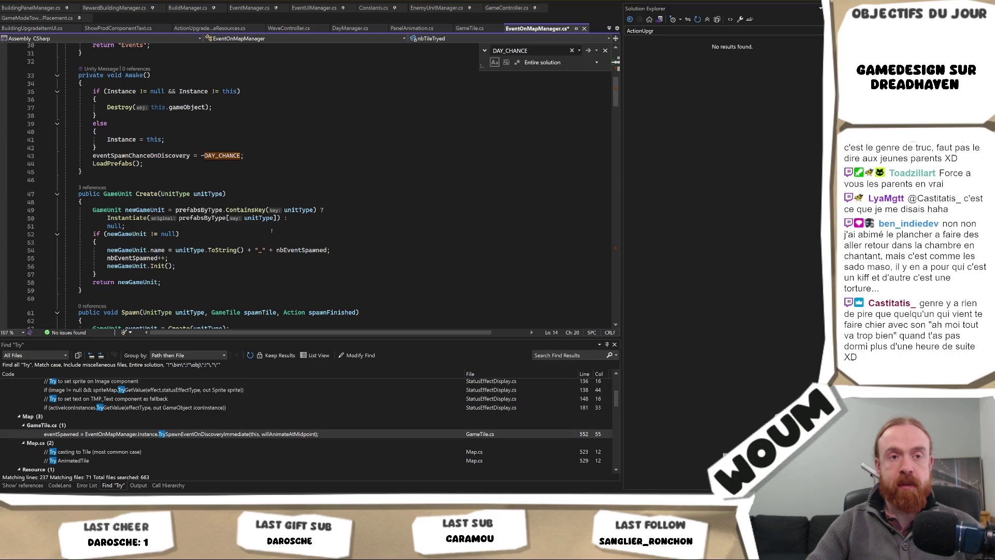
{"action": "scroll", "coordinate": [271, 230], "scroll_direction": "down", "scroll_amount": 5}
{"action": "left_click", "coordinate": [272, 232]}
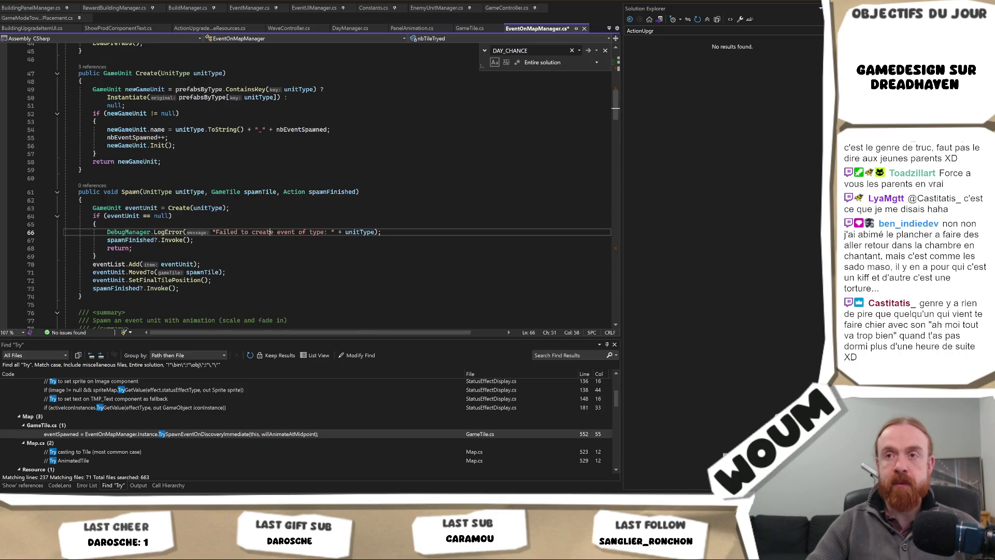
Step: Close the DAY_CHANCE find widget and scroll down to TrySpawnEventOnDiscoveryImmediate's spawn-chance check
{"action": "left_click", "coordinate": [268, 241]}
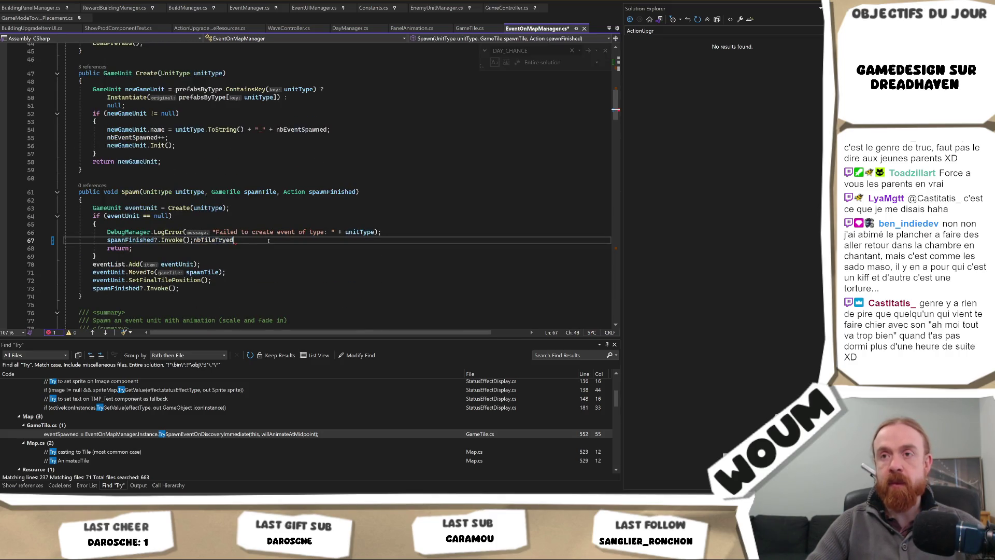
{"action": "scroll", "coordinate": [268, 240], "scroll_direction": "down", "scroll_amount": 8}
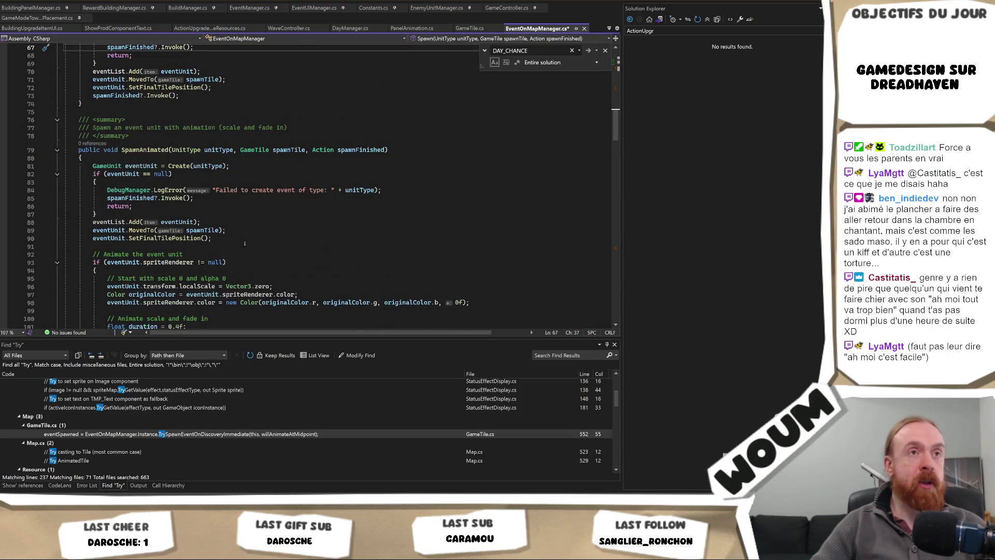
{"action": "scroll", "coordinate": [248, 255], "scroll_direction": "down", "scroll_amount": 4}
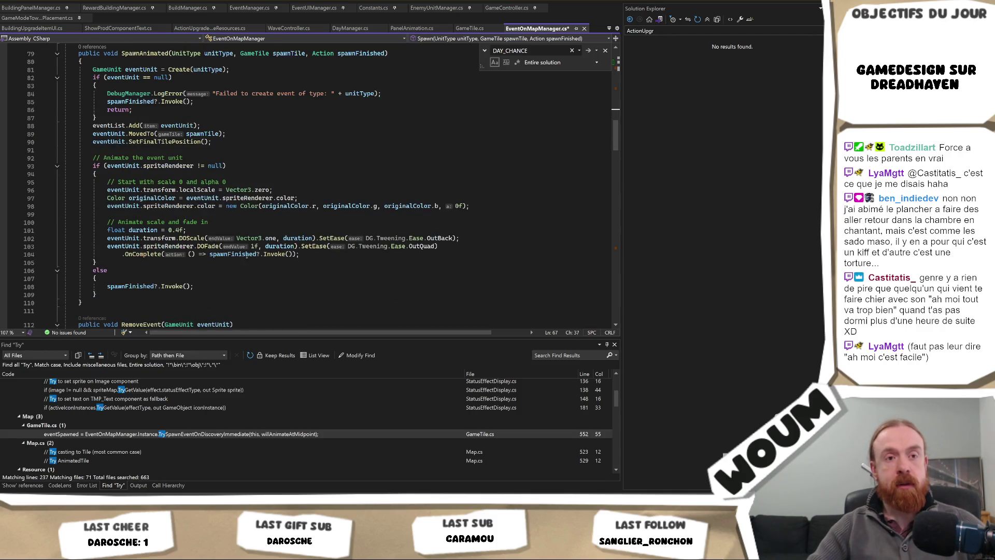
{"action": "scroll", "coordinate": [248, 256], "scroll_direction": "down", "scroll_amount": 10}
{"action": "scroll", "coordinate": [248, 258], "scroll_direction": "up", "scroll_amount": 5}
{"action": "scroll", "coordinate": [248, 258], "scroll_direction": "up", "scroll_amount": 3}
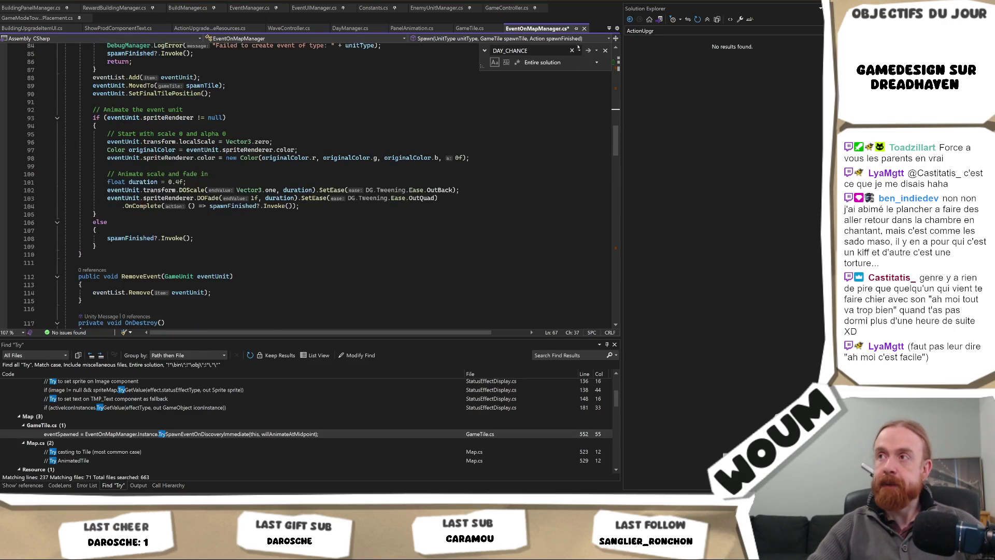
{"action": "left_click", "coordinate": [604, 50]}
{"action": "mouse_move", "coordinate": [616, 118]}
{"action": "left_mouse_down"}
{"action": "mouse_move", "coordinate": [619, 56]}
{"action": "mouse_move", "coordinate": [573, 79]}
{"action": "left_mouse_up"}
{"action": "scroll", "coordinate": [516, 186], "scroll_direction": "down", "scroll_amount": 20}
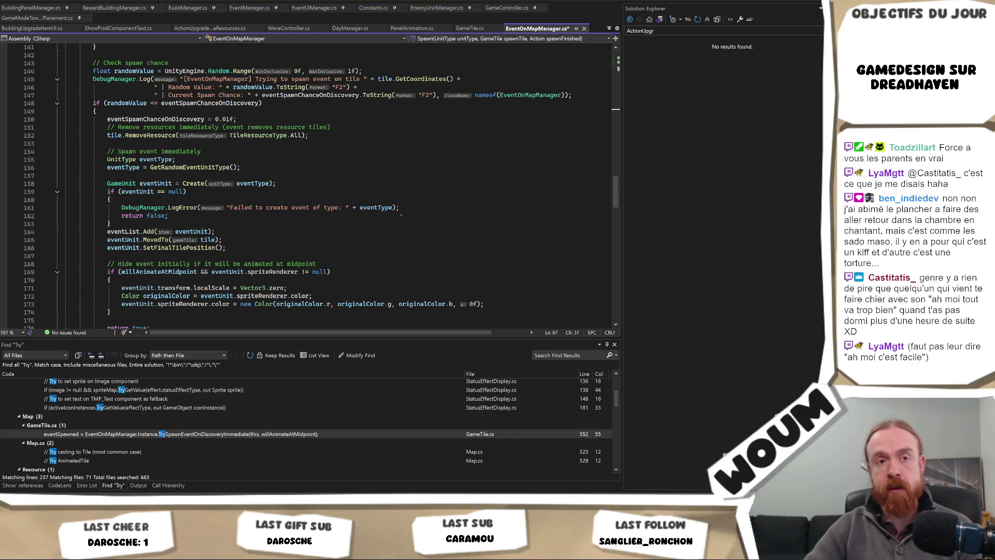
{"action": "scroll", "coordinate": [401, 214], "scroll_direction": "up", "scroll_amount": 6}
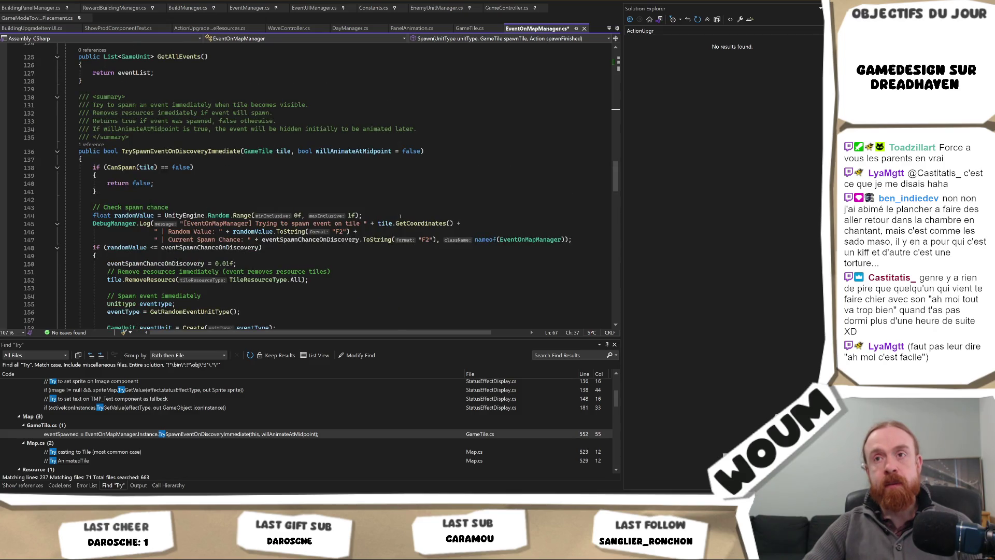
{"action": "scroll", "coordinate": [400, 216], "scroll_direction": "down", "scroll_amount": 3}
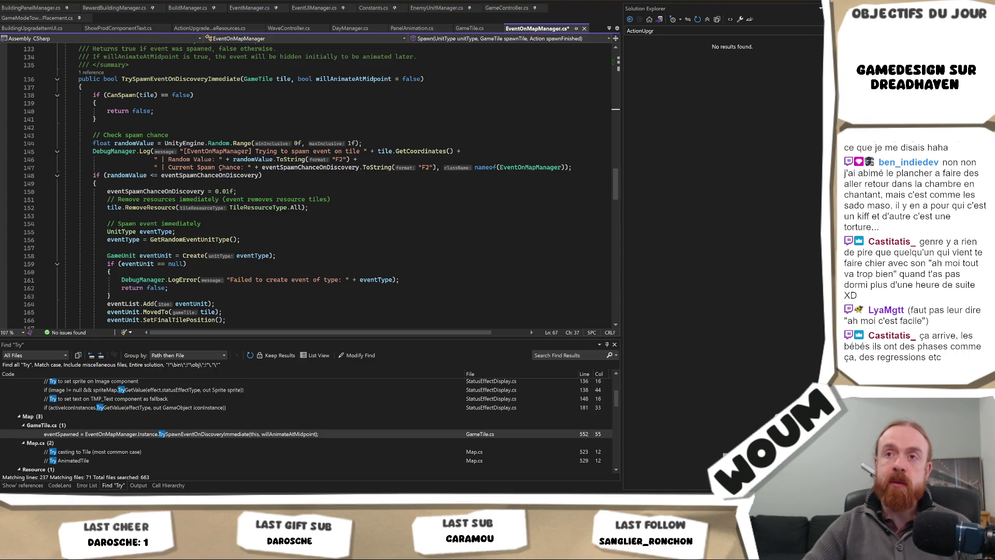
{"action": "scroll", "coordinate": [432, 182], "scroll_direction": "up", "scroll_amount": 2}
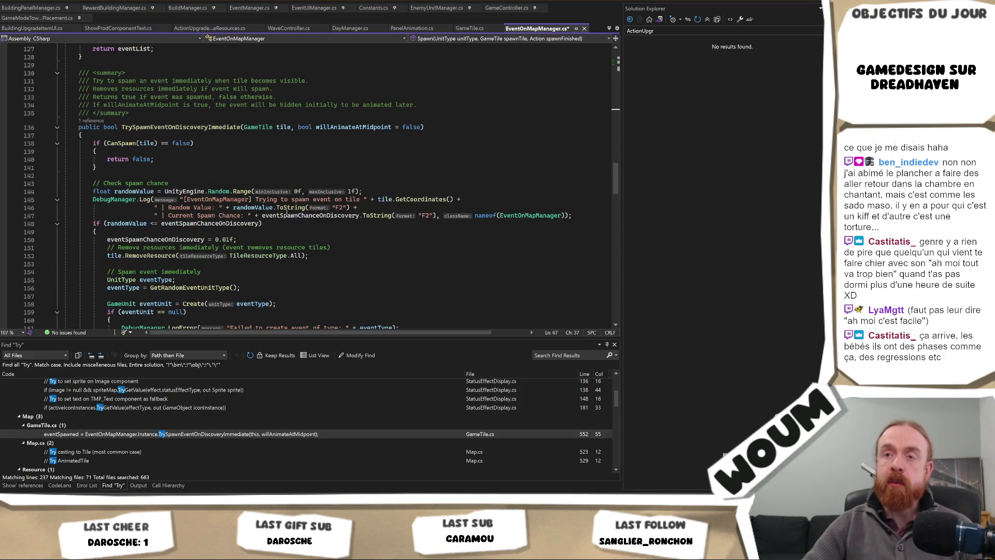
{"action": "left_click", "coordinate": [347, 168]}
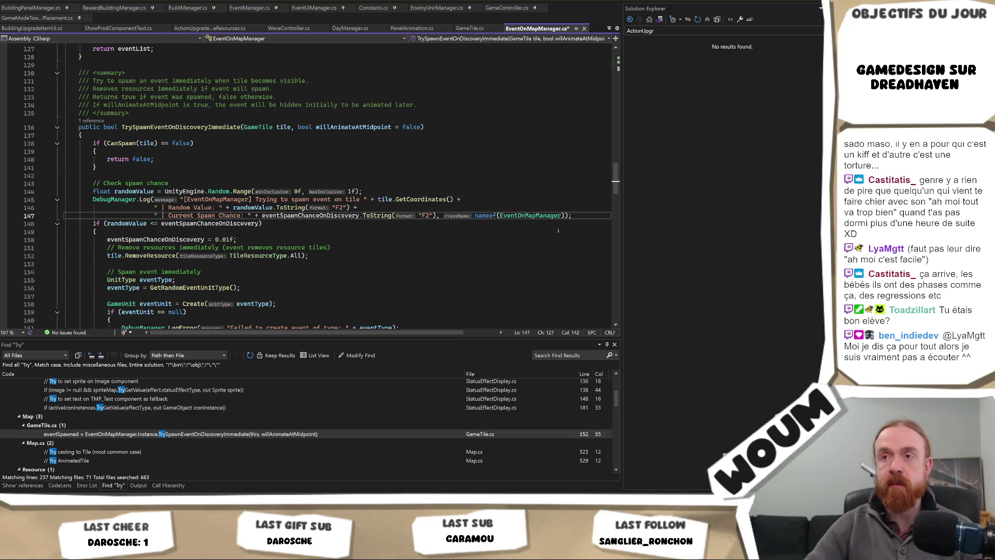
{"action": "scroll", "coordinate": [545, 234], "scroll_direction": "down", "scroll_amount": 1}
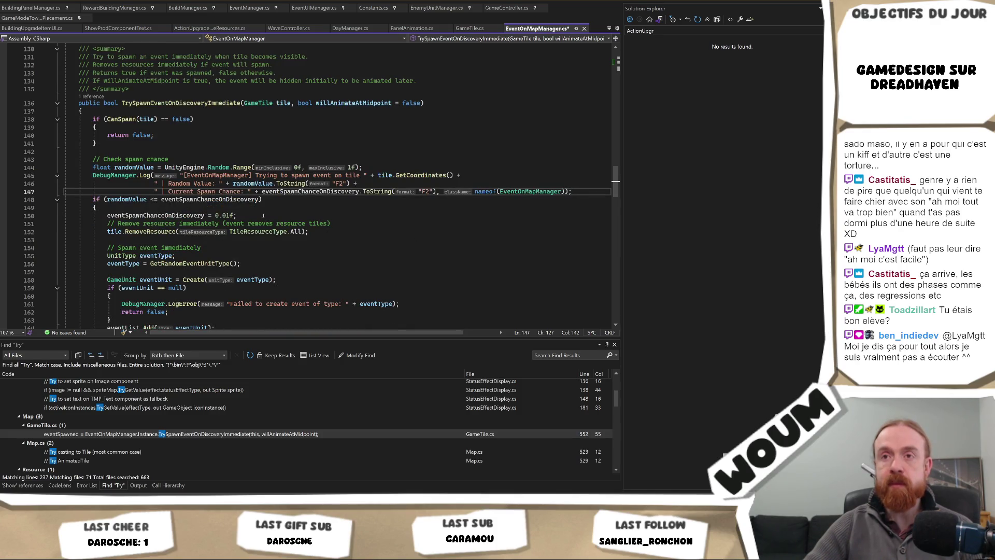
{"action": "scroll", "coordinate": [128, 206], "scroll_direction": "down", "scroll_amount": 1}
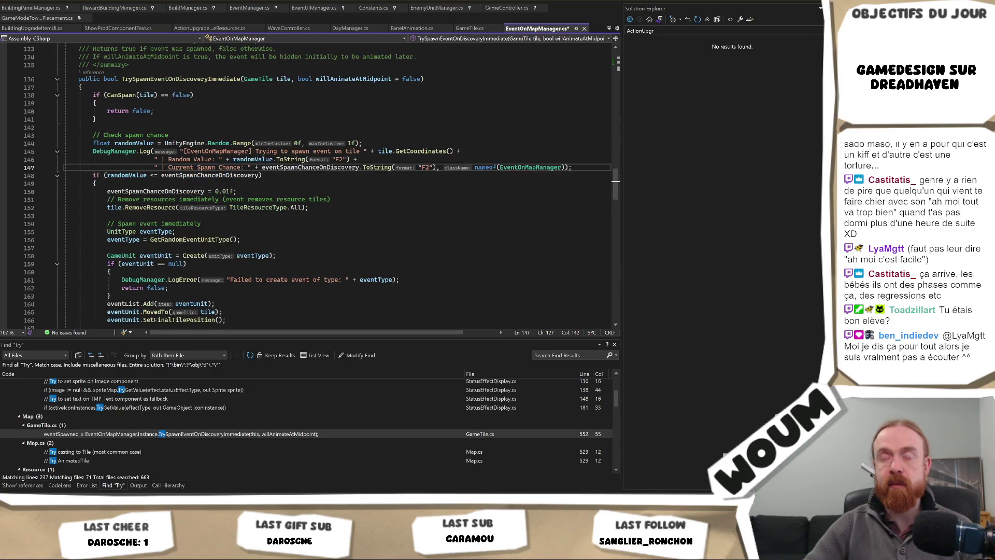
{"action": "scroll", "coordinate": [311, 184], "scroll_direction": "up", "scroll_amount": 16}
{"action": "scroll", "coordinate": [311, 184], "scroll_direction": "down", "scroll_amount": 11}
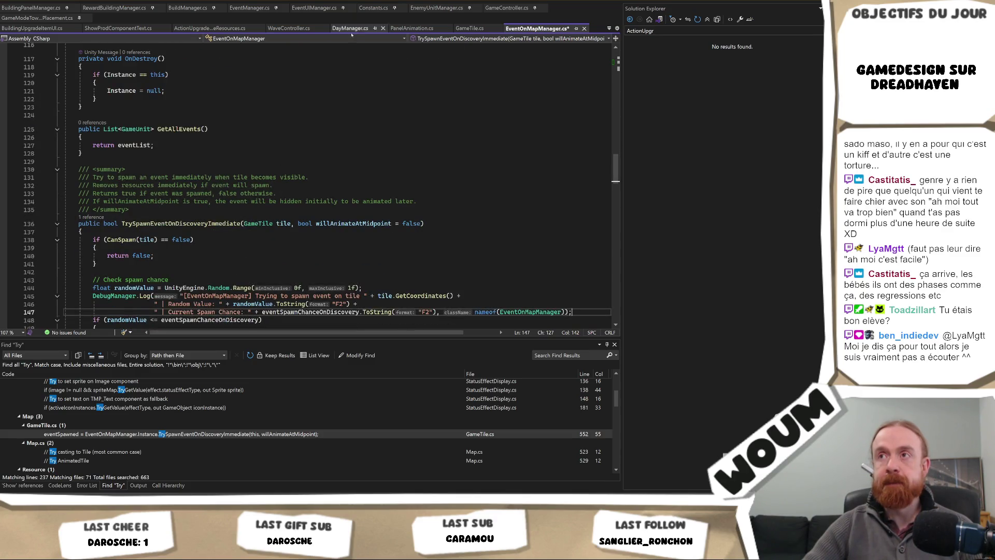
Step: Switch to Constants.cs and scroll through its UI, map-and-tile and gameplay constants
{"action": "left_click", "coordinate": [379, 8]}
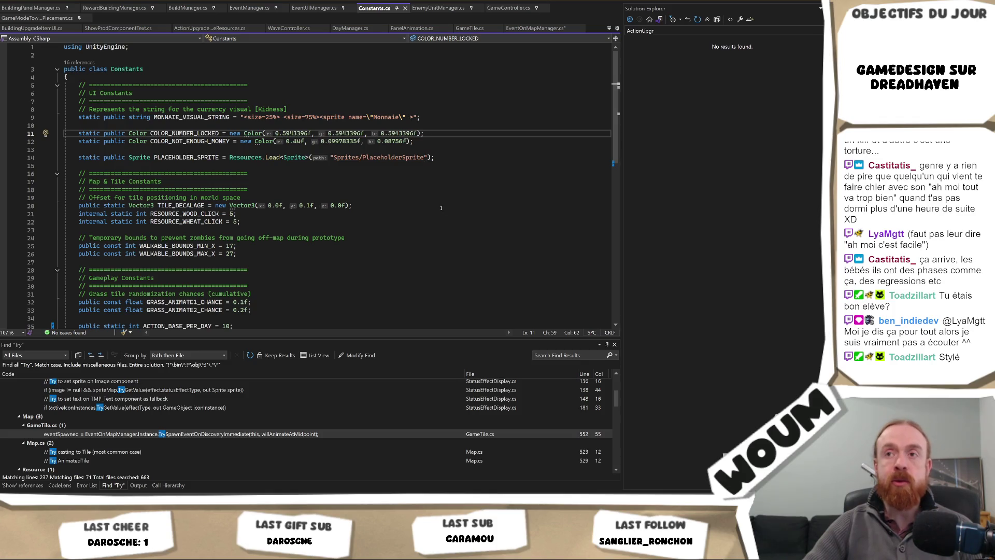
{"action": "scroll", "coordinate": [441, 208], "scroll_direction": "down", "scroll_amount": 4}
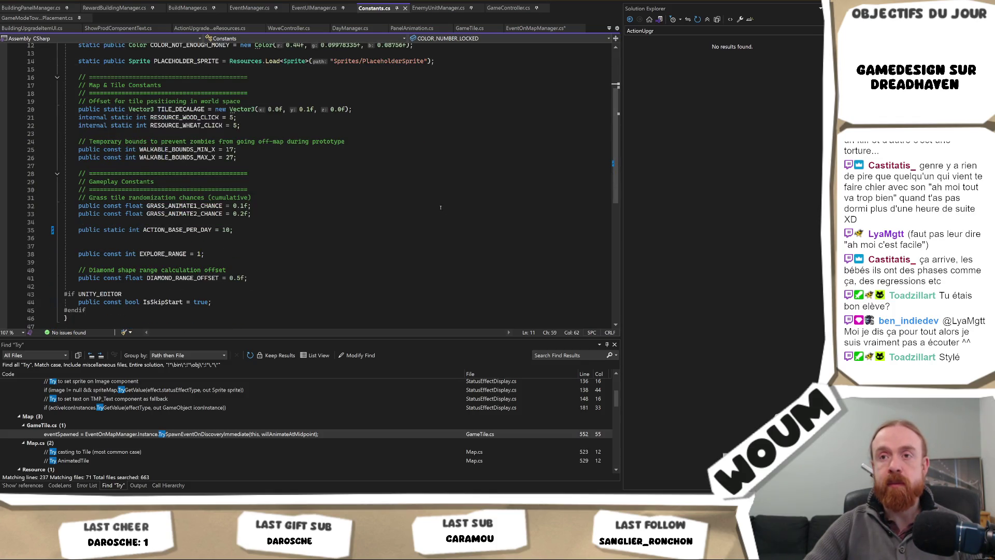
{"action": "scroll", "coordinate": [441, 208], "scroll_direction": "down", "scroll_amount": 2}
{"action": "scroll", "coordinate": [441, 208], "scroll_direction": "up", "scroll_amount": 3}
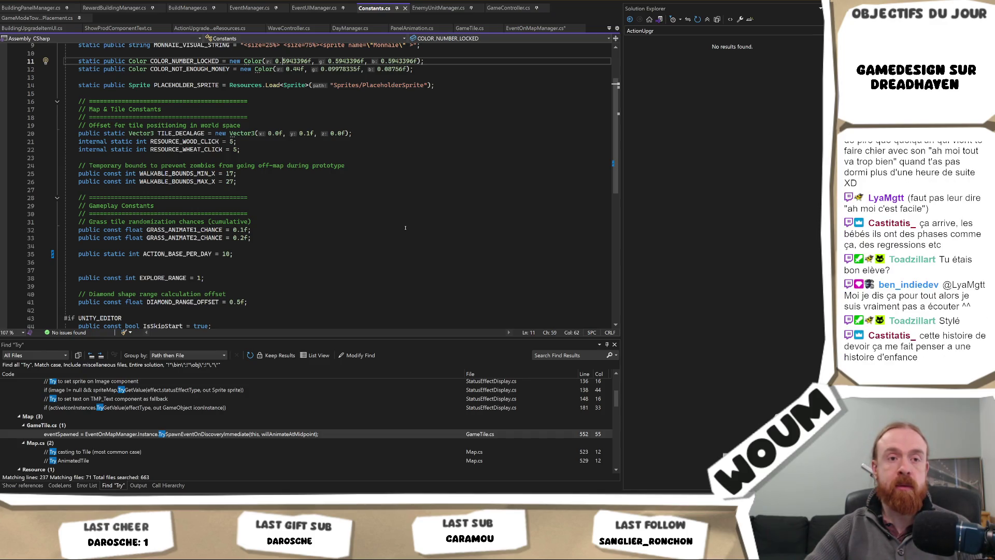
{"action": "scroll", "coordinate": [295, 270], "scroll_direction": "up", "scroll_amount": 3}
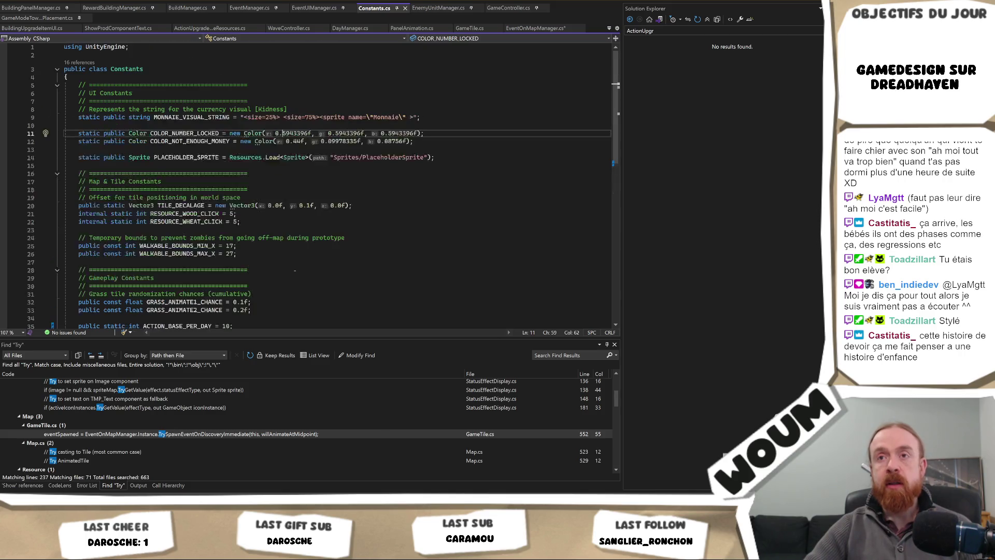
Step: Duplicate the ACTION_BASE_PER_DAY line and rename the copy EVENT_NB_TILE_BEFORE_SPAWN
{"action": "scroll", "coordinate": [295, 268], "scroll_direction": "down", "scroll_amount": 2}
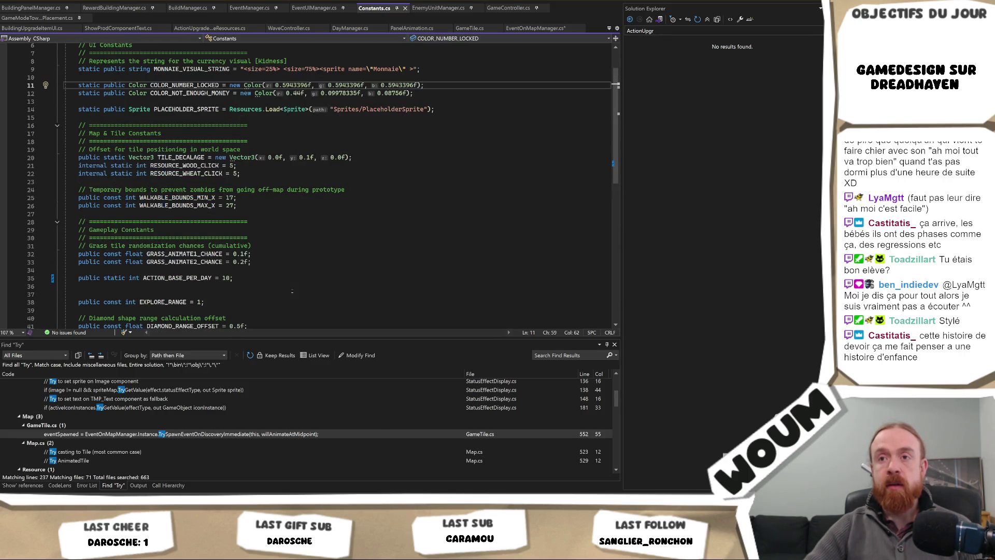
{"action": "left_click", "coordinate": [239, 279]}
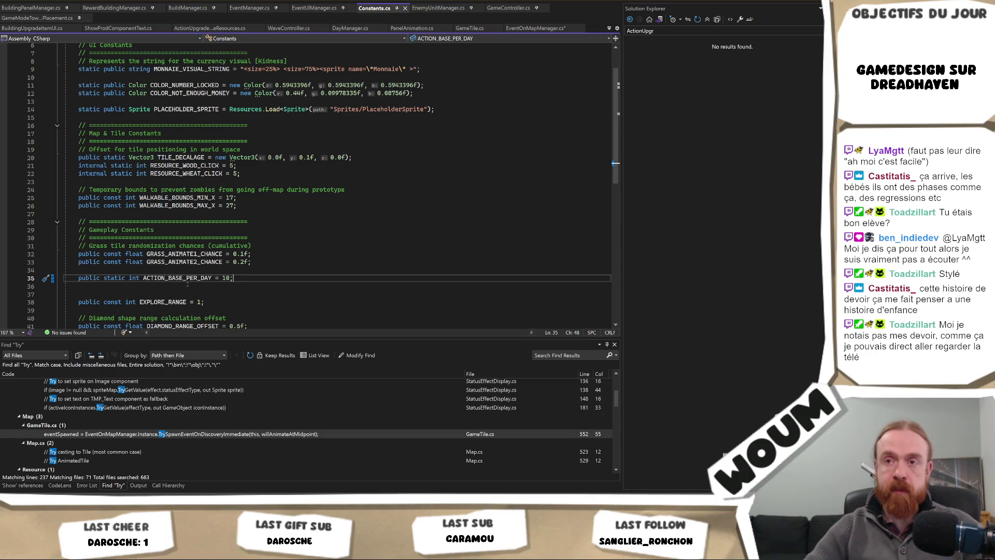
{"action": "key", "text": "ctrl+d"}
{"action": "left_click", "coordinate": [169, 286]}
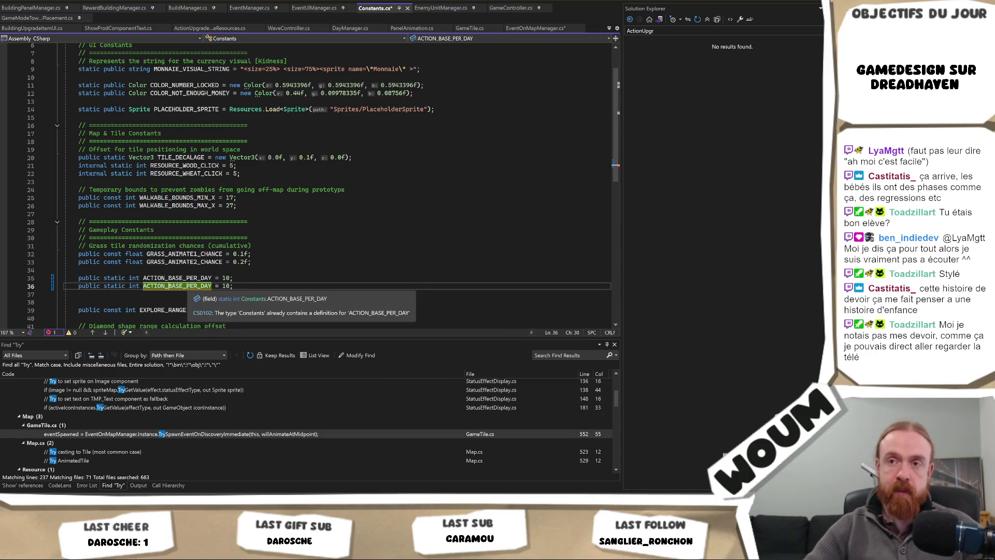
{"action": "double_click", "coordinate": [194, 286]}
{"action": "type", "text": "B"}
{"action": "key", "text": "BackSpace"}
{"action": "type", "text": "T"}
{"action": "key", "text": "BackSpace"}
{"action": "type", "text": "EVENT_"}
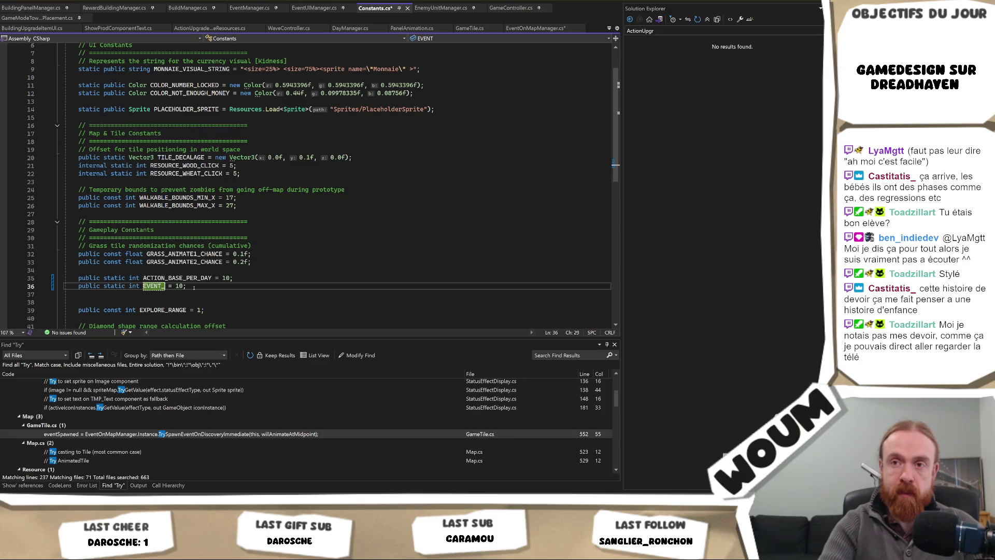
{"action": "type", "text": "NB_TILE_BE"}
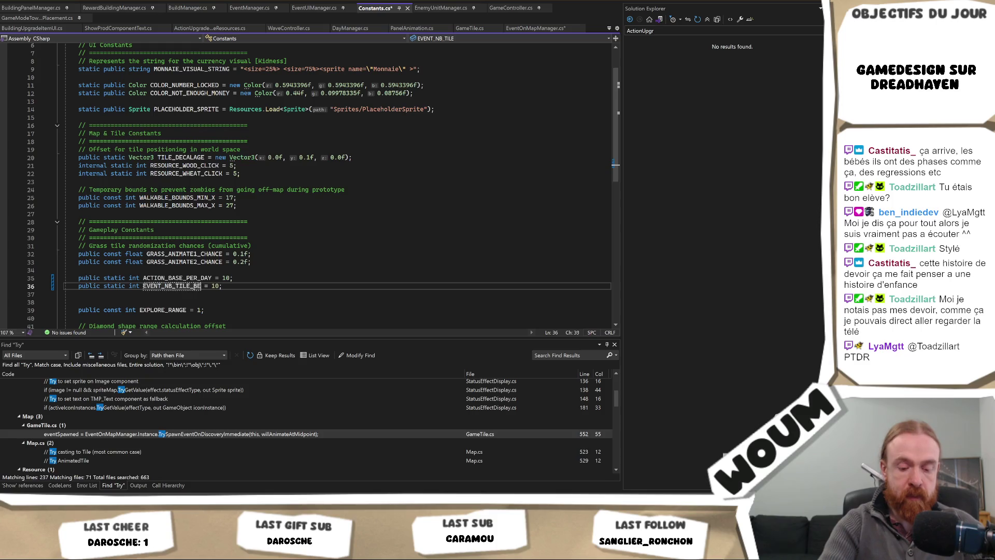
{"action": "type", "text": "FORE_SPAWN"}
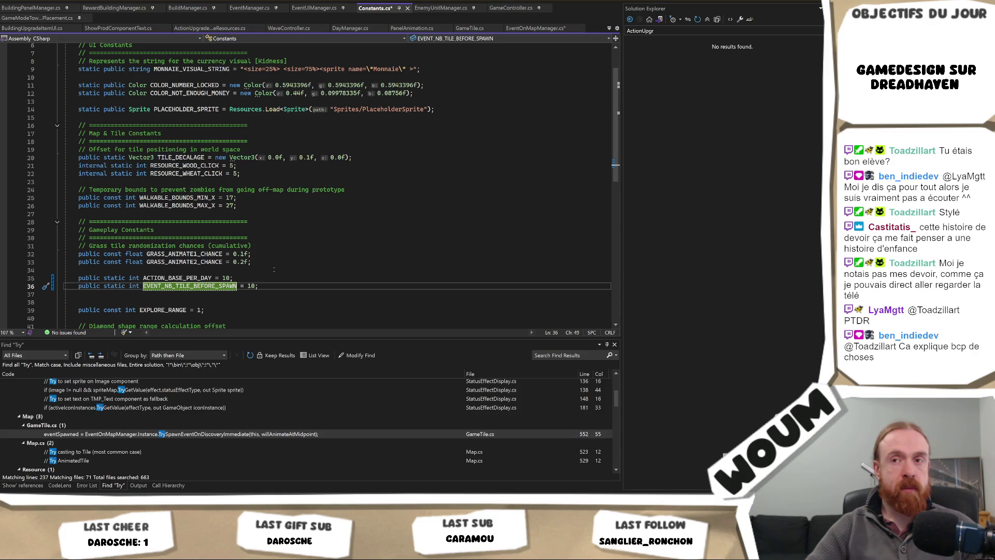
Step: Change the new constant's value from 10 to 60 and save Constants.cs
{"action": "left_click", "coordinate": [277, 290]}
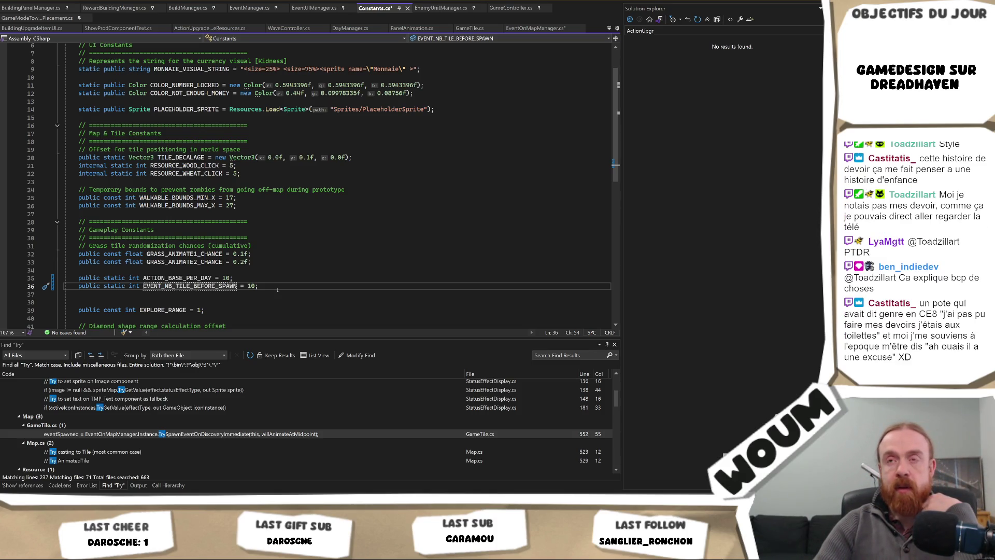
{"action": "key", "text": "BackSpace"}
{"action": "key", "text": "BackSpace"}
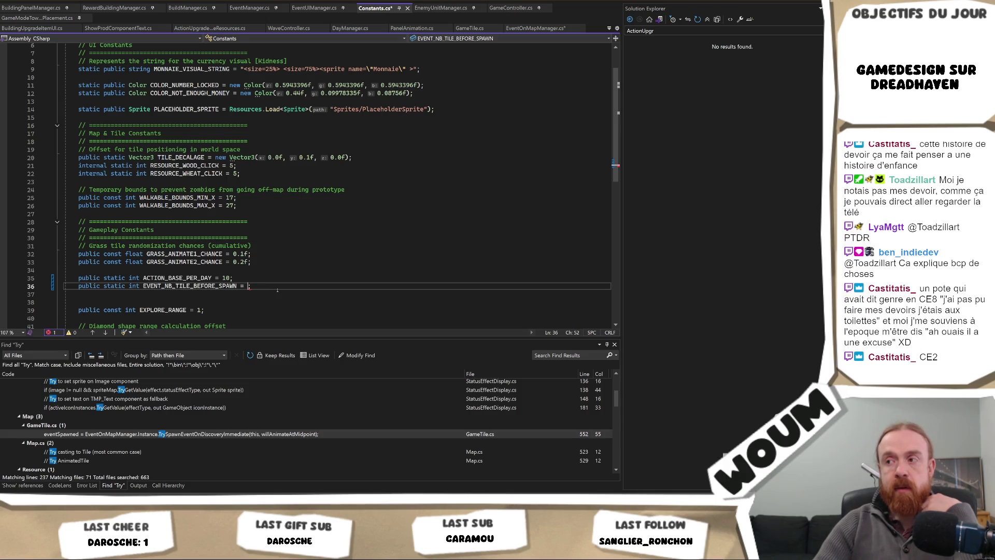
{"action": "type", "text": "60"}
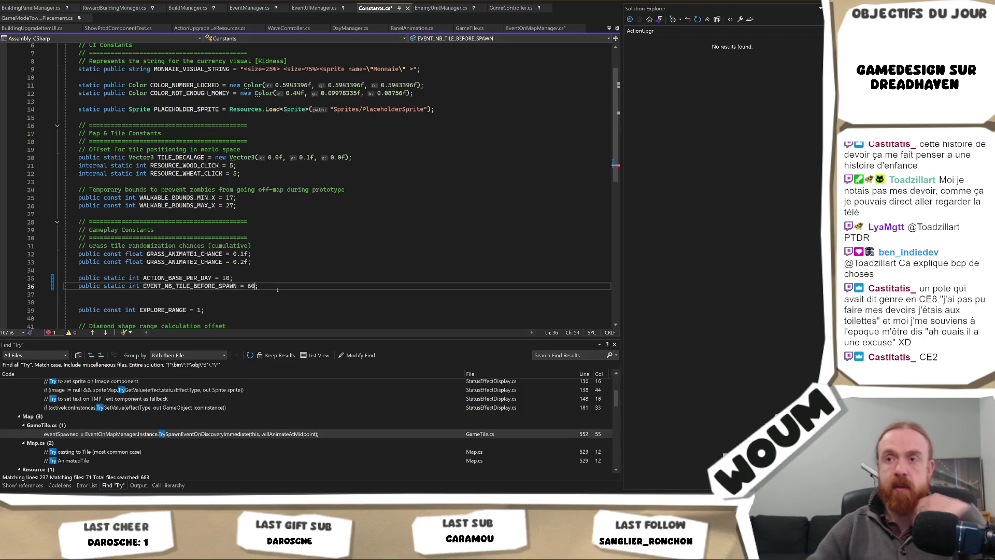
{"action": "key", "text": "ctrl+s"}
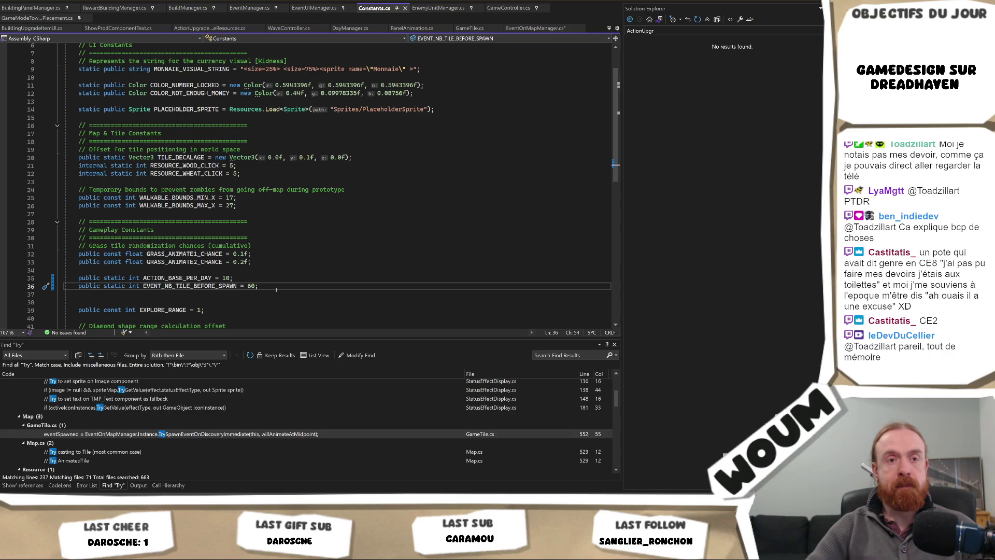
{"action": "key", "text": "ctrl+r"}
{"action": "key", "text": "ctrl+r"}
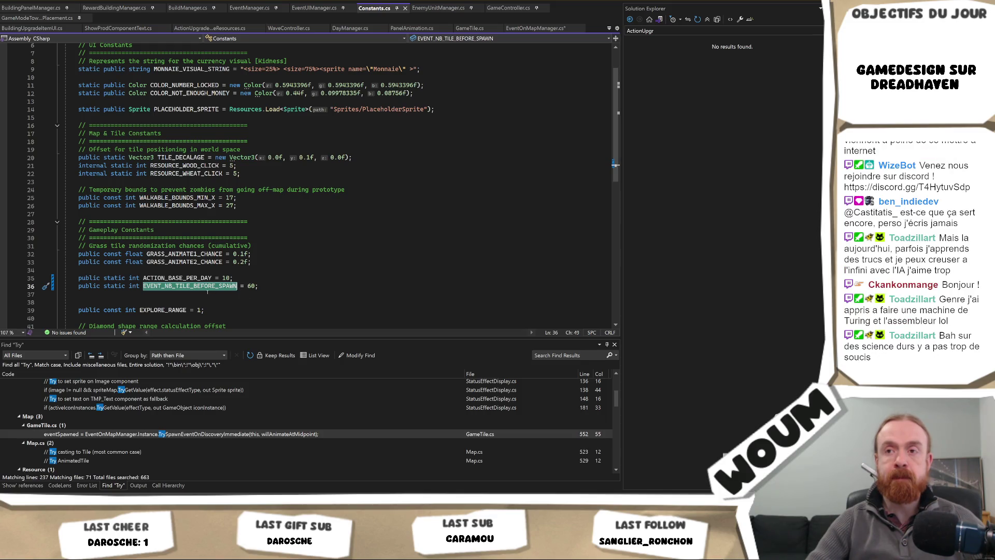
{"action": "left_click", "coordinate": [205, 286]}
{"action": "double_click", "coordinate": [204, 287]}
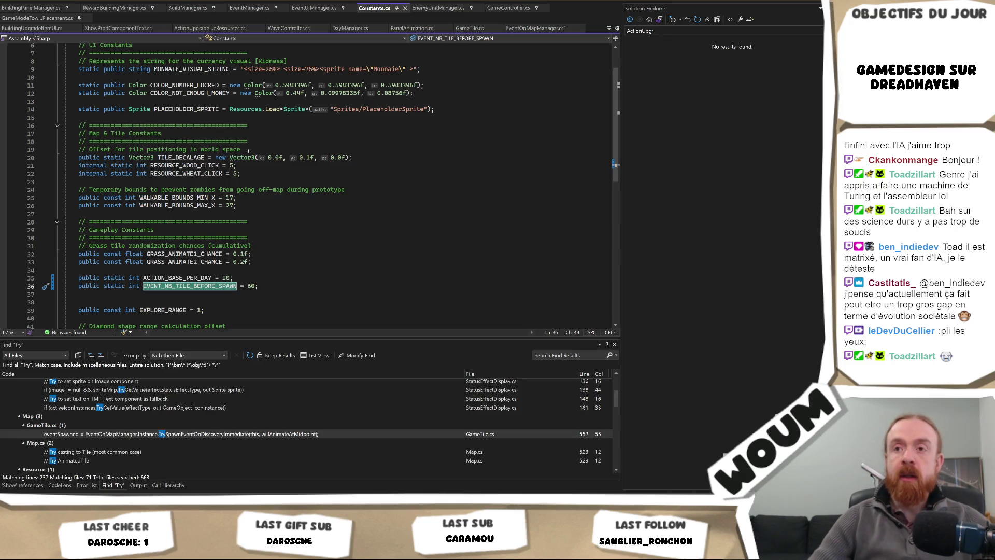
{"action": "left_click", "coordinate": [275, 299]}
{"action": "key", "text": "ctrl+Tab"}
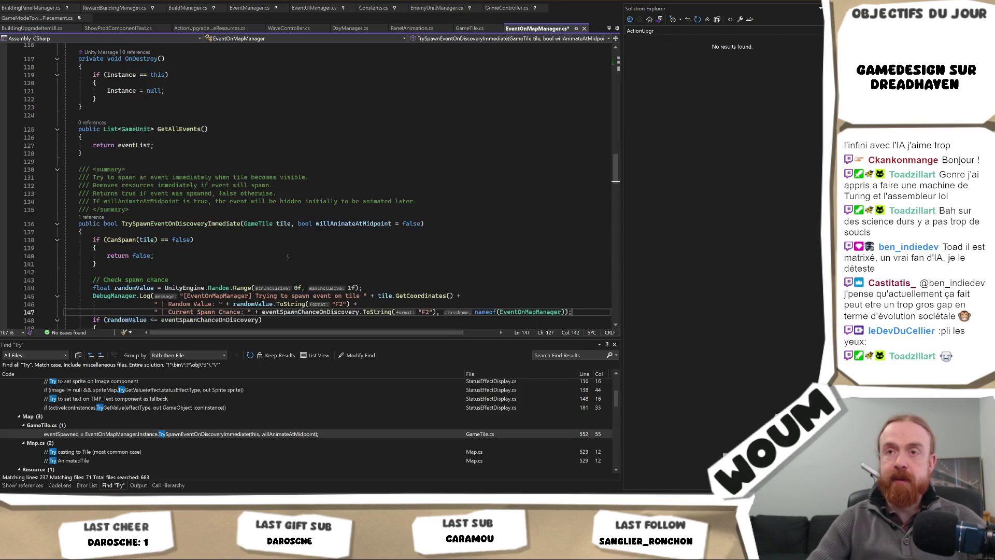
Step: Comment out the random spawn roll, debug log and chance check (lines 144–148) with /* */
{"action": "scroll", "coordinate": [287, 269], "scroll_direction": "down", "scroll_amount": 1}
{"action": "scroll", "coordinate": [72, 275], "scroll_direction": "down", "scroll_amount": 2}
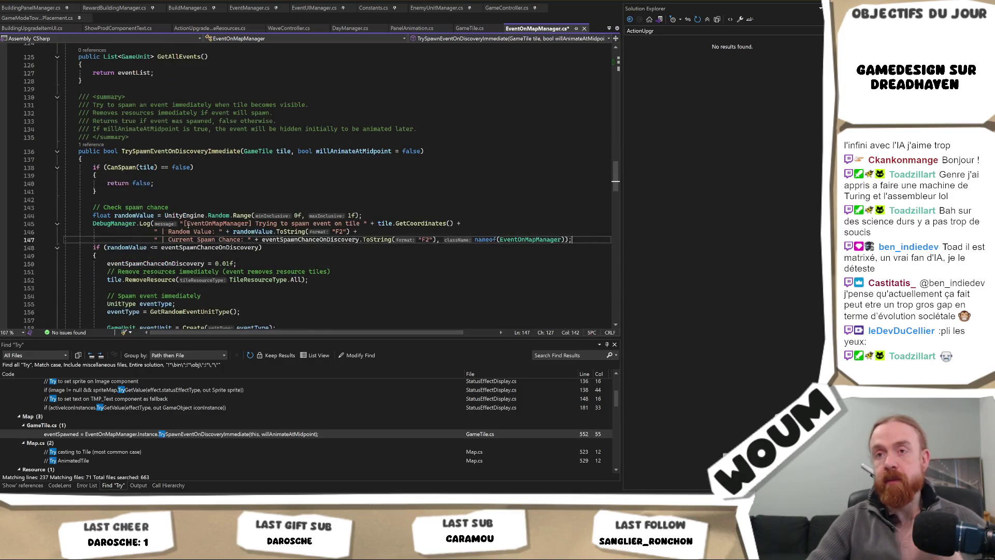
{"action": "key", "text": "Down"}
{"action": "key", "text": "Home"}
{"action": "key", "text": "Up"}
{"action": "key", "text": "Up"}
{"action": "key", "text": "Up"}
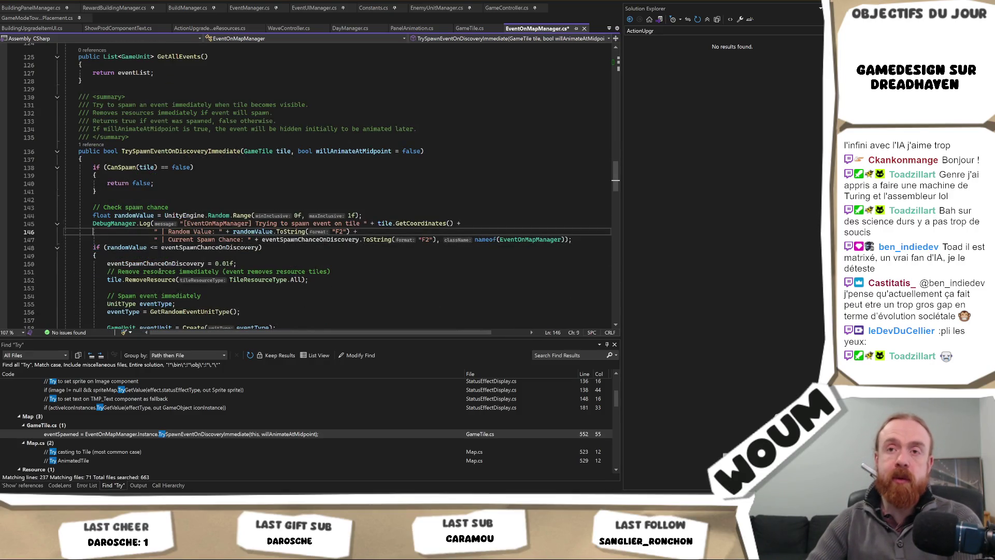
{"action": "type", "text": "/*"}
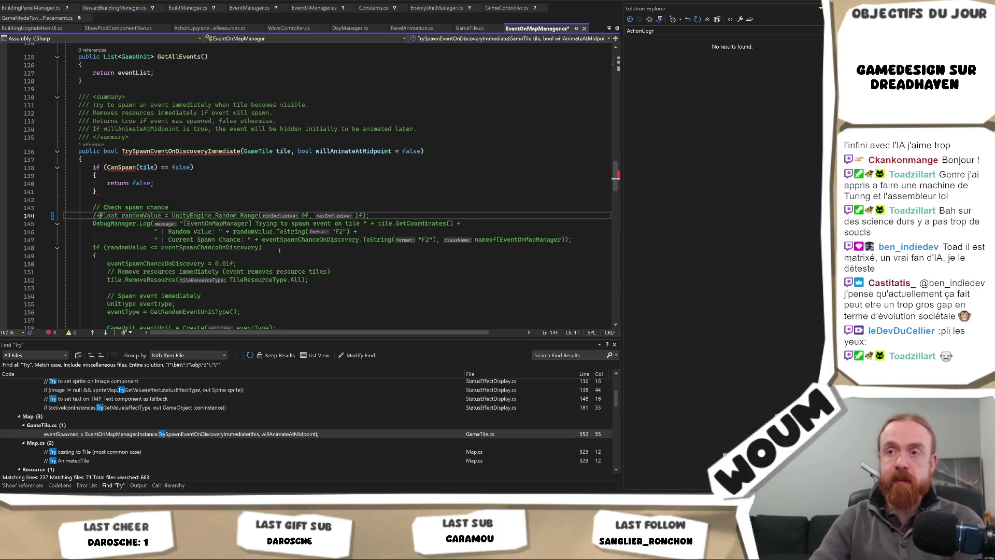
{"action": "left_click", "coordinate": [279, 250]}
{"action": "type", "text": "*/"}
Step: Add the condition if(nbEventSpawned >= Constants.EVENT_NB_TILE_BEFORE_SPAWN) below the commented block
{"action": "key", "text": "Return"}
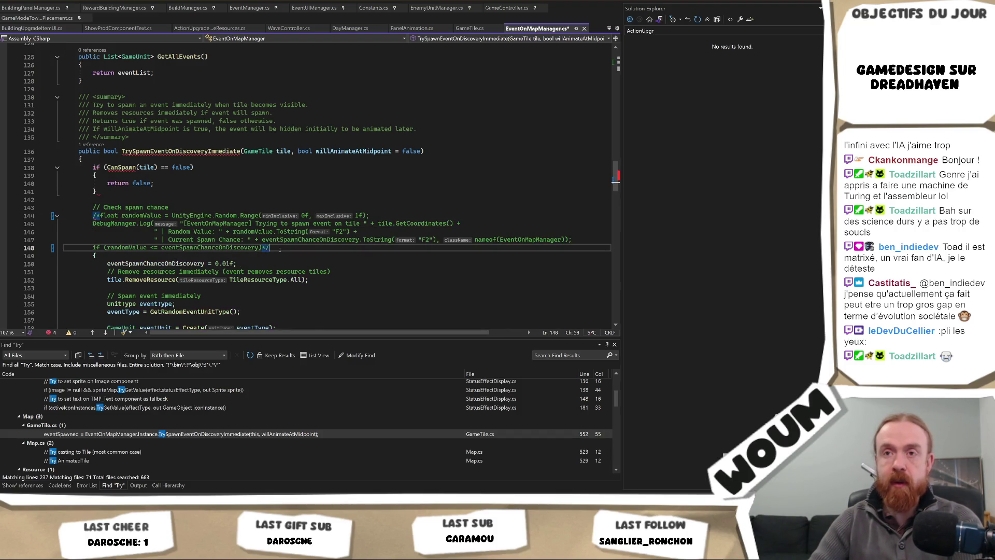
{"action": "type", "text": "if(nbEventSpawned"}
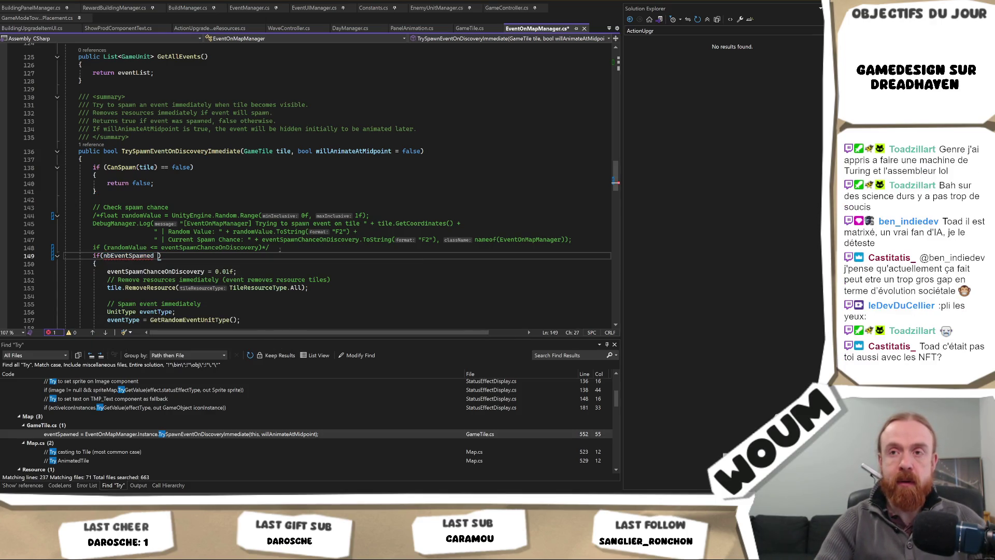
{"action": "type", "text": " >= EVENT_NB_TILE_BEFORE_SPAWN"}
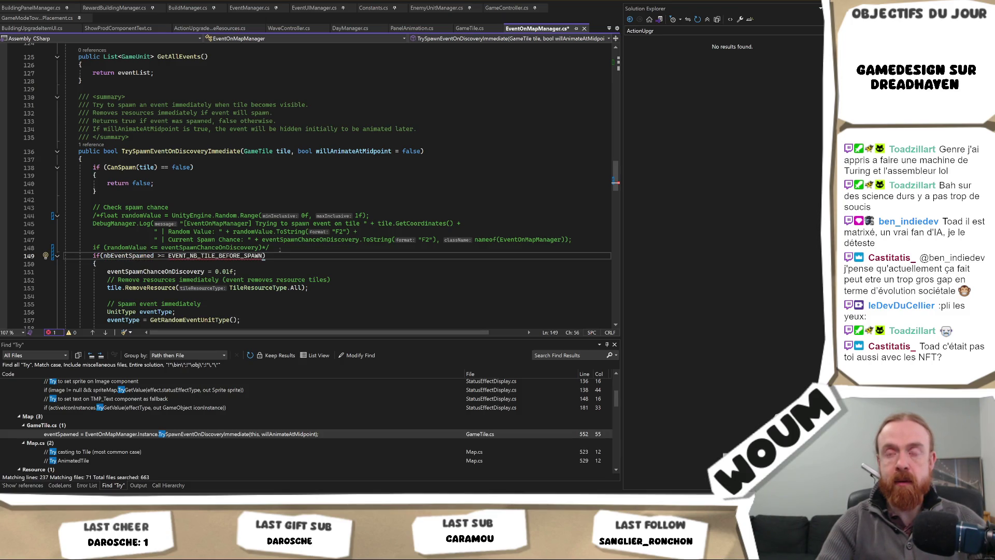
{"action": "key", "text": "ctrl+BackSpace"}
{"action": "type", "text": "Constants."}
{"action": "key", "text": "Tab"}
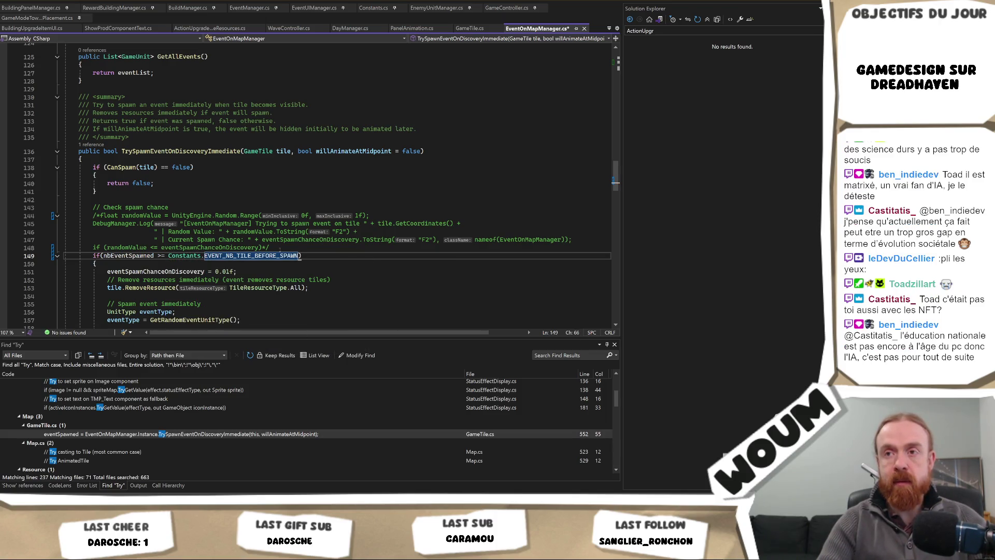
{"action": "key", "text": "ctrl+k"}
{"action": "key", "text": "ctrl+d"}
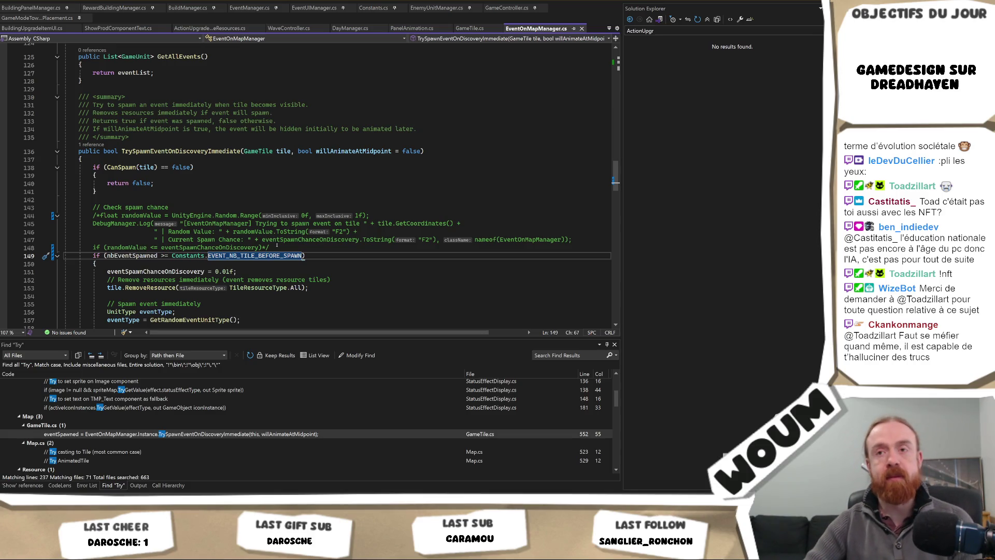
Step: Insert nbEventSpawned++; above the threshold check, save, and go to nbEventSpawned's declaration
{"action": "double_click", "coordinate": [132, 255]}
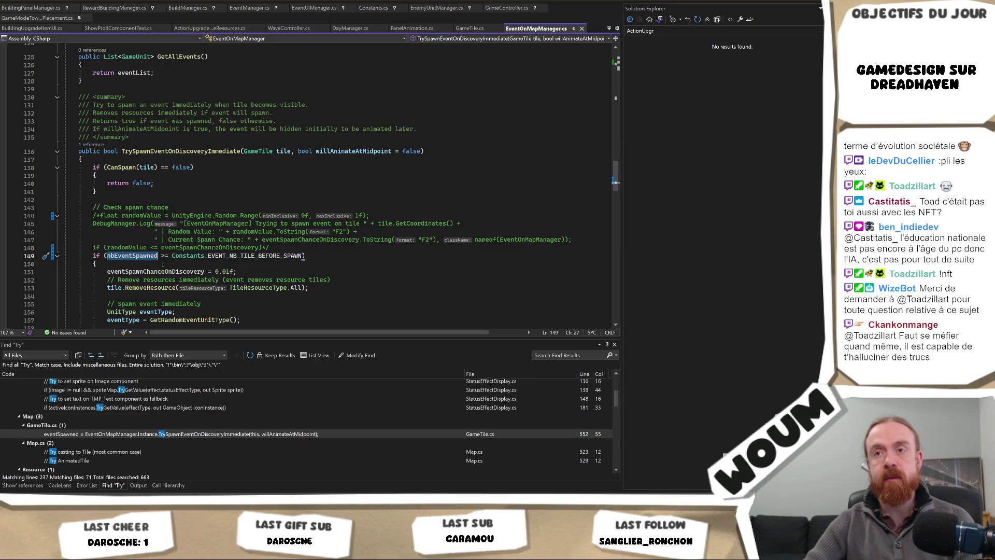
{"action": "scroll", "coordinate": [164, 264], "scroll_direction": "down", "scroll_amount": 1}
{"action": "scroll", "coordinate": [164, 264], "scroll_direction": "down", "scroll_amount": 6}
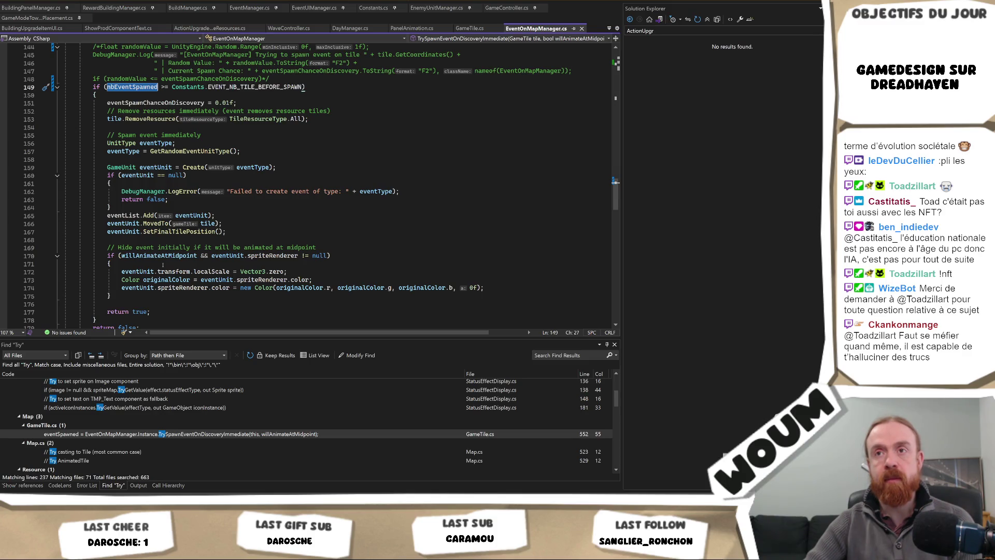
{"action": "scroll", "coordinate": [163, 265], "scroll_direction": "up", "scroll_amount": 2}
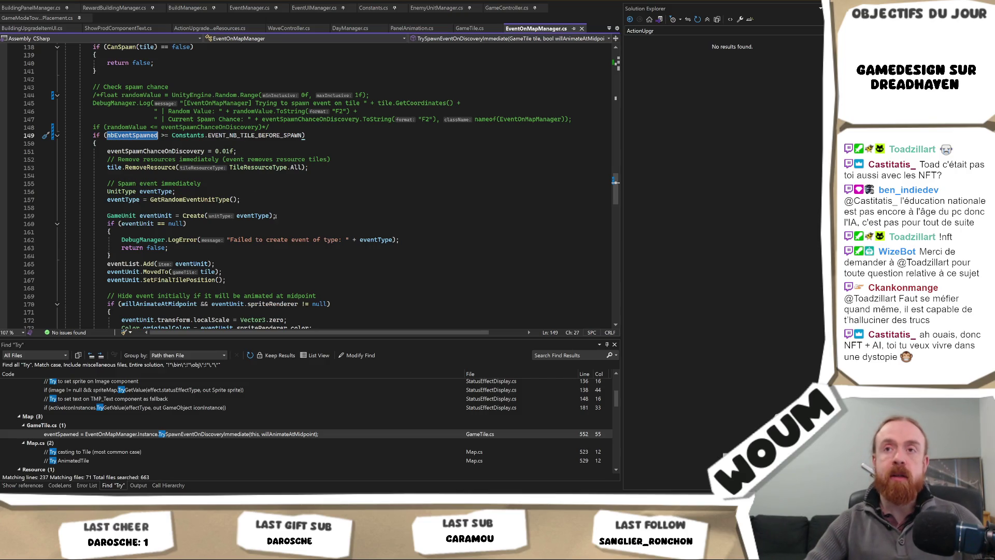
{"action": "scroll", "coordinate": [276, 216], "scroll_direction": "up", "scroll_amount": 3}
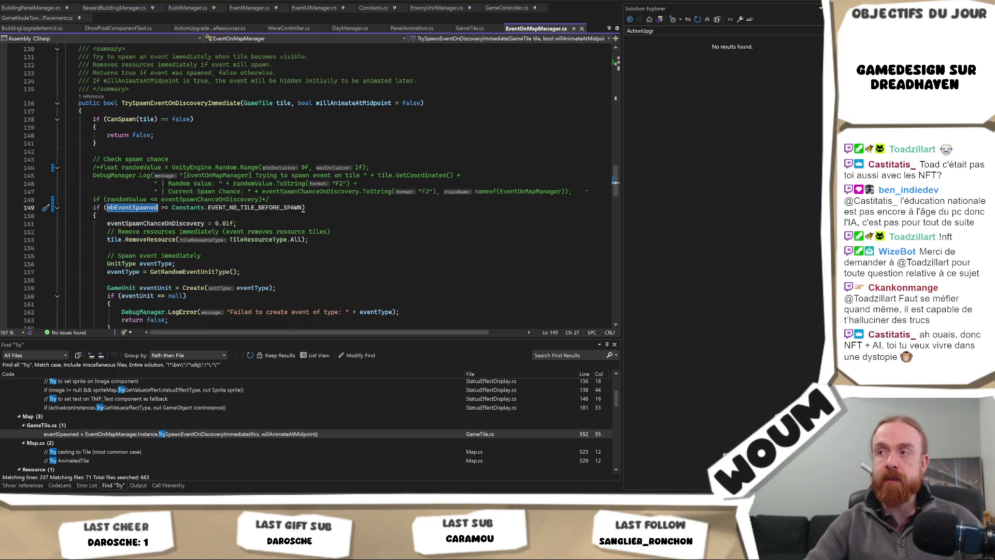
{"action": "left_click", "coordinate": [586, 191]}
{"action": "left_click", "coordinate": [315, 202]}
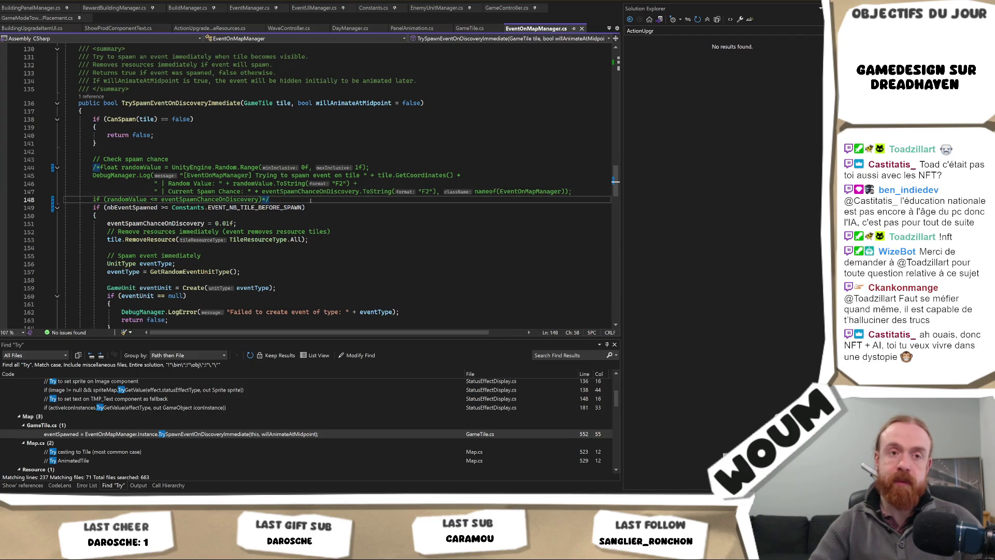
{"action": "key", "text": "Return"}
{"action": "type", "text": "nbEventSpawned++;"}
{"action": "key", "text": "ctrl+s"}
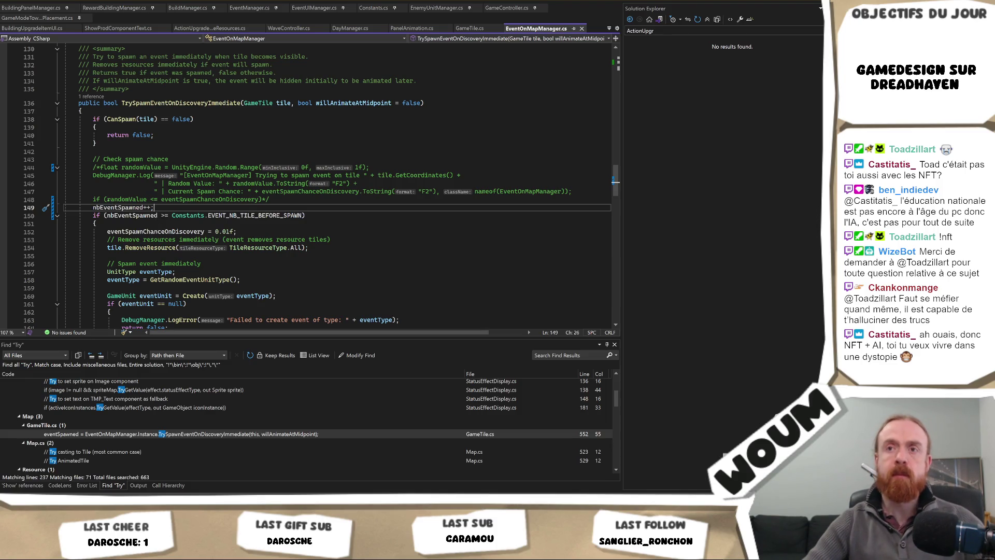
{"action": "key", "text": "F12"}
Step: Replace nbEventSpawned with nbTileTryed in the line 149 increment and the line 150 if condition
{"action": "key", "text": "Up"}
{"action": "key", "text": "Up"}
{"action": "key", "text": "Up"}
{"action": "double_click", "coordinate": [111, 158]}
{"action": "key", "text": "ctrl+c"}
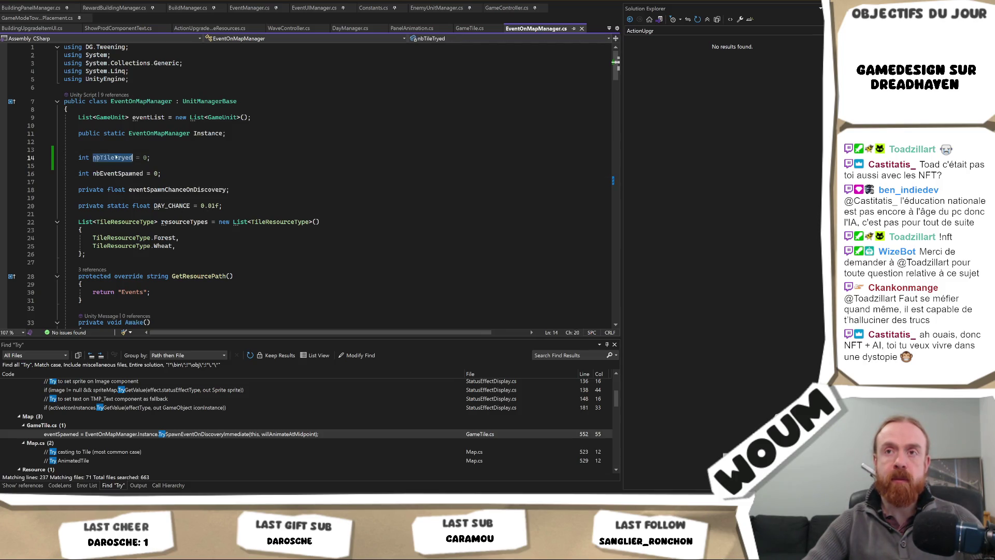
{"action": "key", "text": "ctrl+minus"}
{"action": "scroll", "coordinate": [128, 174], "scroll_direction": "down", "scroll_amount": 2}
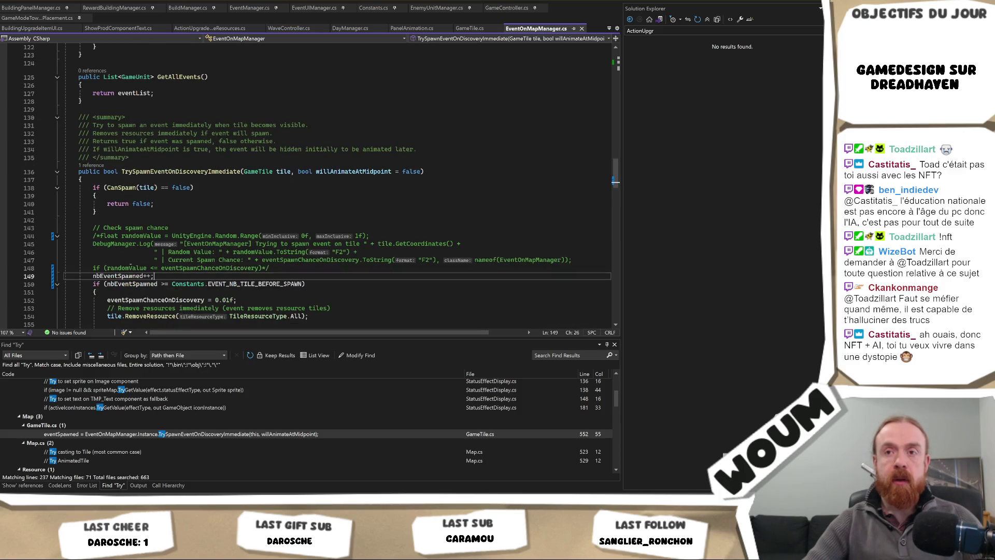
{"action": "double_click", "coordinate": [127, 277]}
{"action": "key", "text": "ctrl+v"}
{"action": "double_click", "coordinate": [132, 284]}
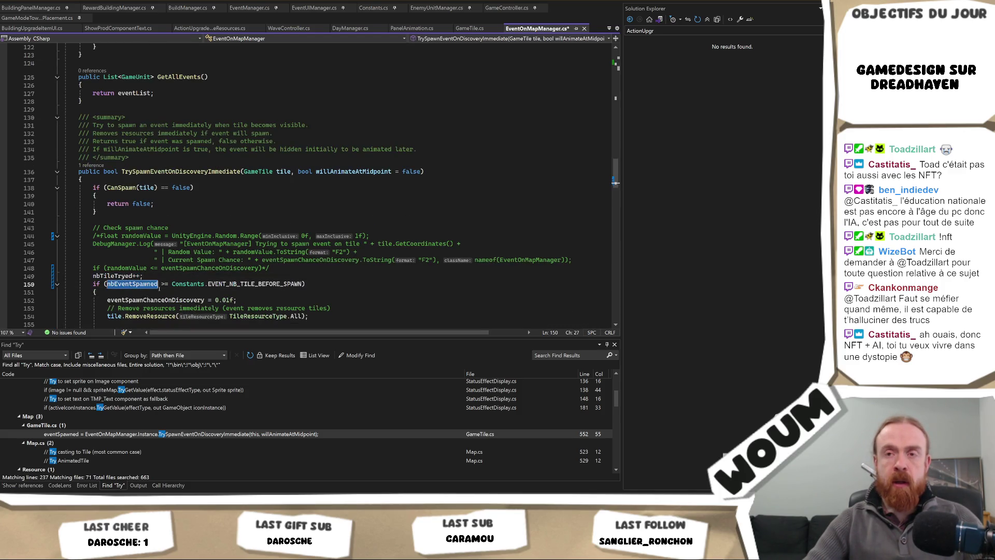
{"action": "key", "text": "ctrl+v"}
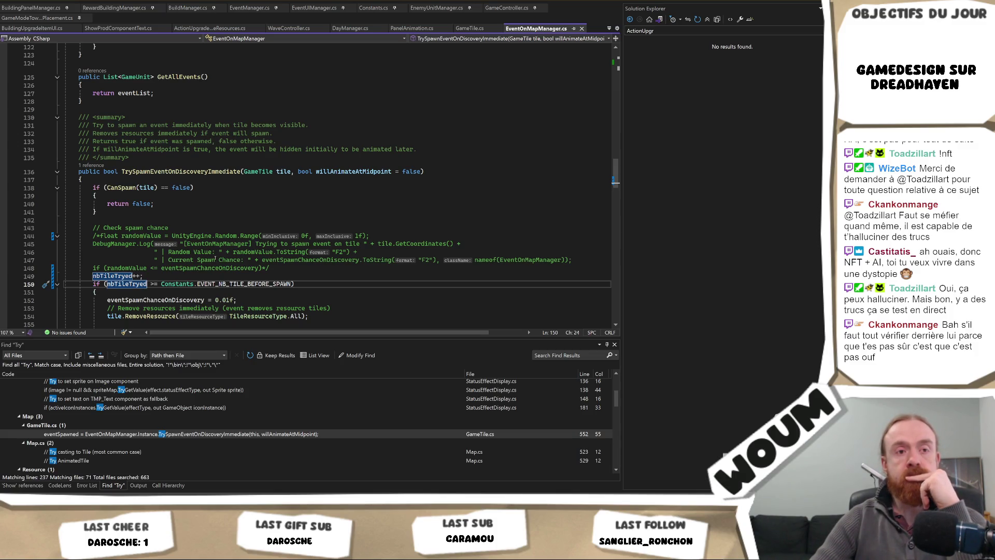
Step: Check the edited increment and threshold lines, then switch to the running game
{"action": "left_click", "coordinate": [199, 278]}
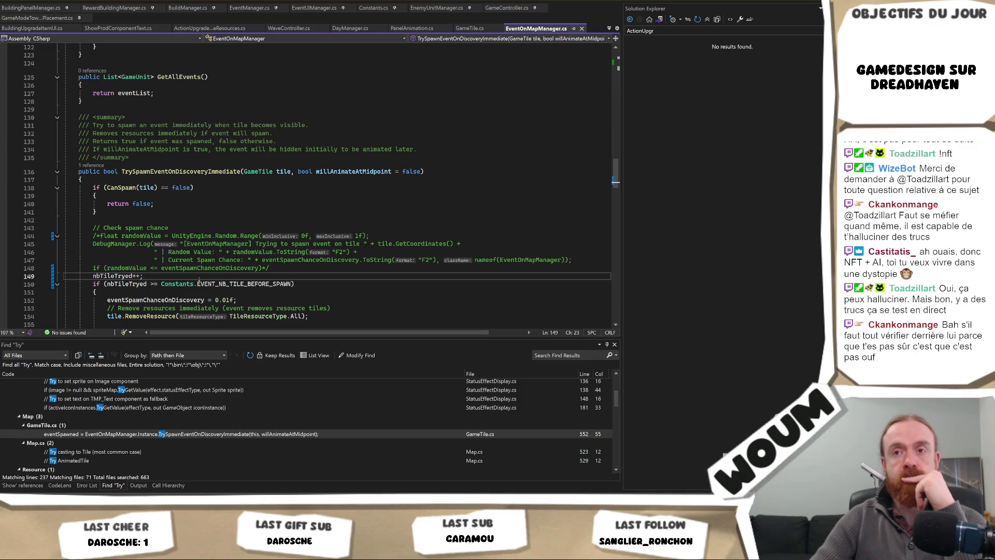
{"action": "scroll", "coordinate": [199, 279], "scroll_direction": "down", "scroll_amount": 1}
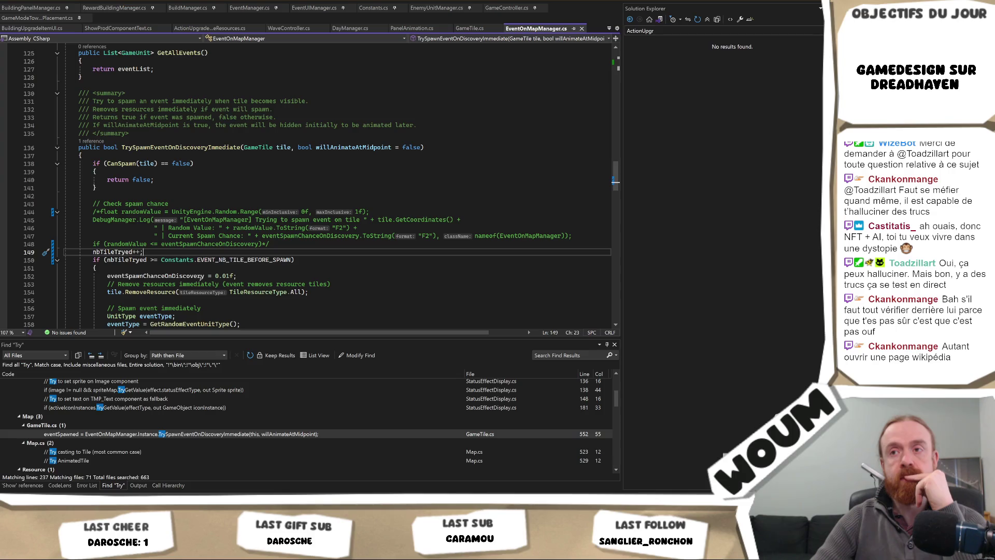
{"action": "left_click", "coordinate": [338, 262]}
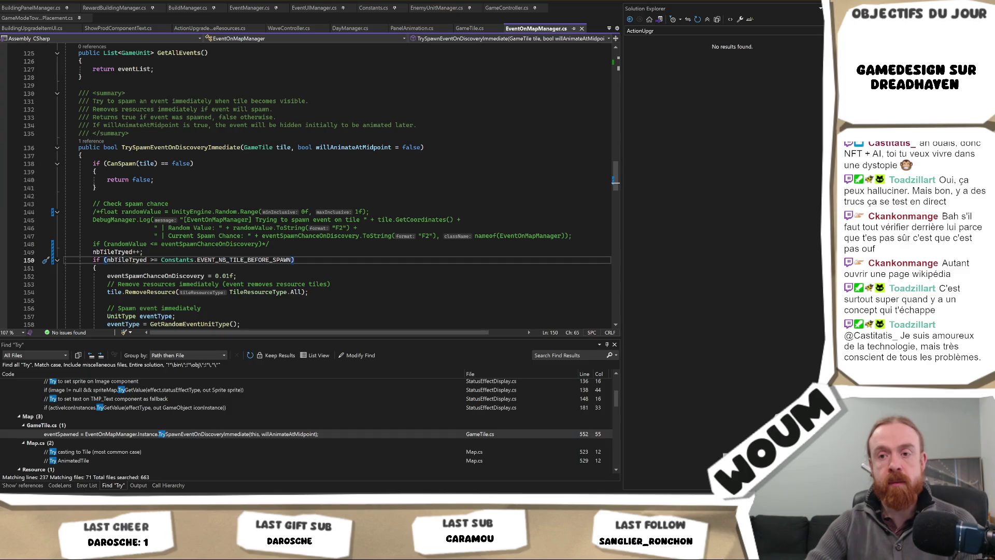
{"action": "key", "text": "alt+Tab"}
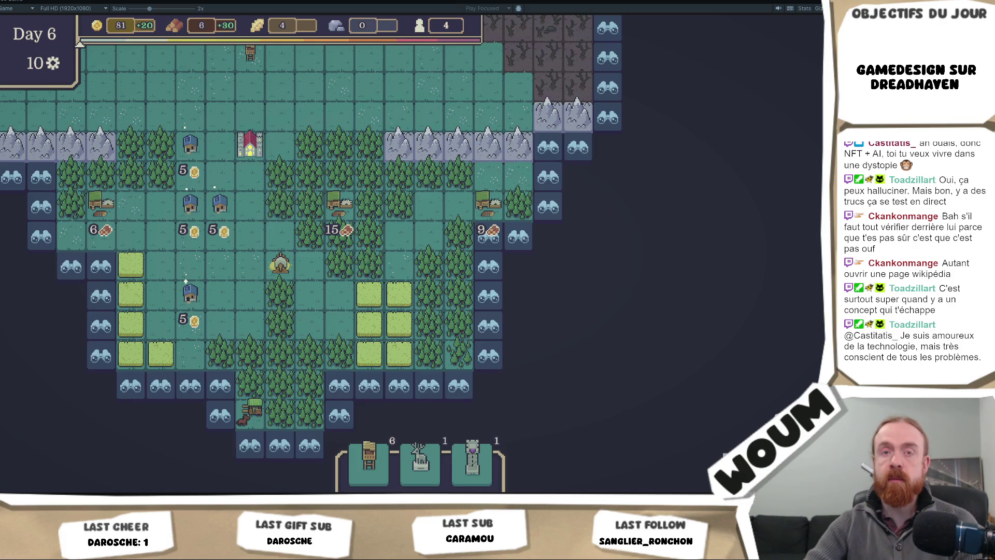
Step: Stop the running game and set the Game view to fill the editor
{"action": "key", "text": "ctrl+p"}
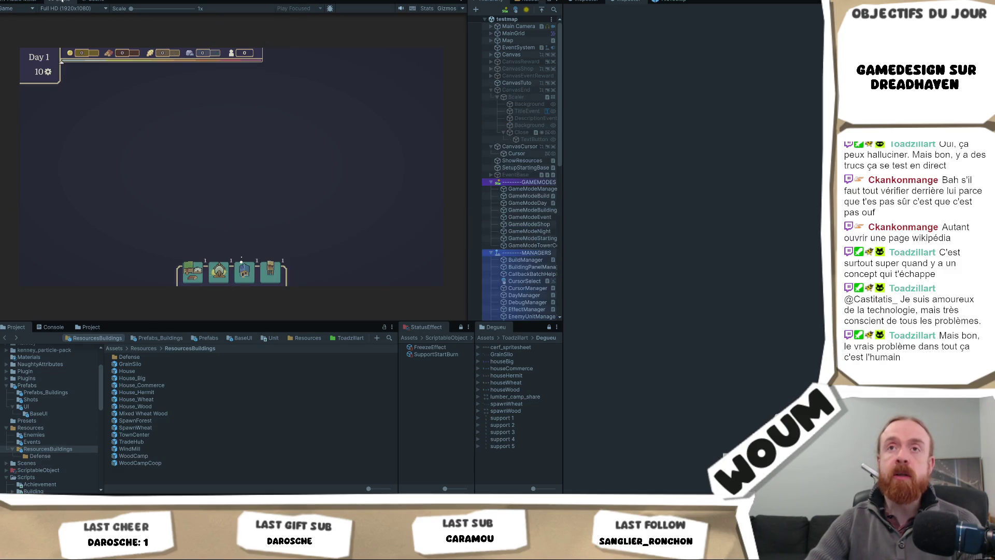
{"action": "left_click", "coordinate": [70, 9]}
{"action": "left_click", "coordinate": [104, 26]}
Step: Reveal five Day 1 fog tiles beside the forest and at the map edge
{"action": "left_click_drag", "start_coordinate": [389, 234], "coordinate": [259, 279]}
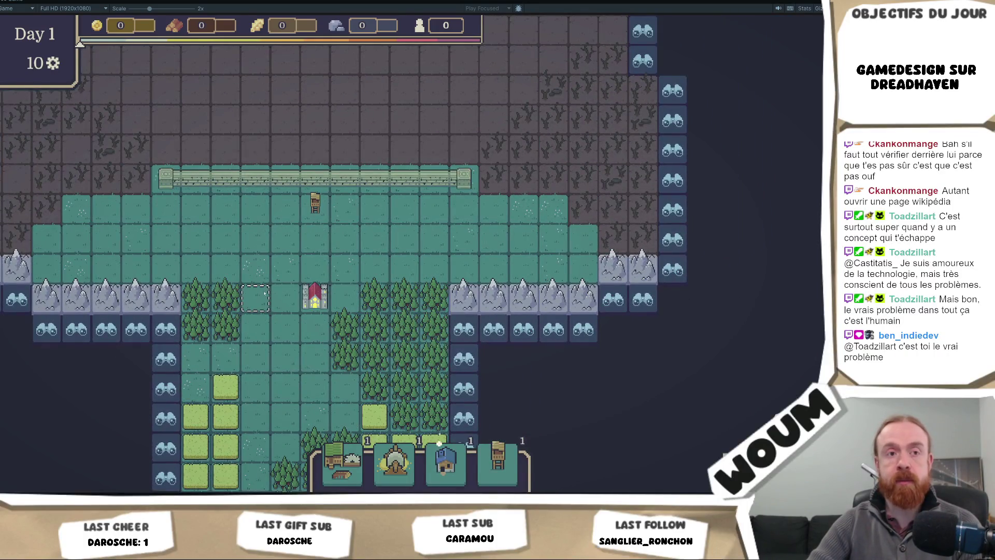
{"action": "left_click_drag", "start_coordinate": [255, 357], "coordinate": [246, 298]}
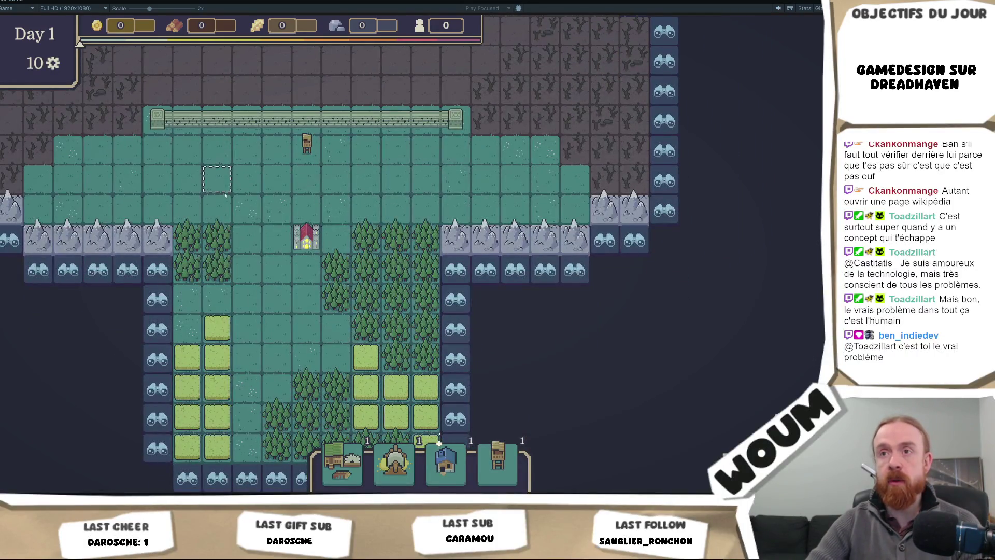
{"action": "left_click", "coordinate": [486, 328]}
{"action": "left_click", "coordinate": [485, 359]}
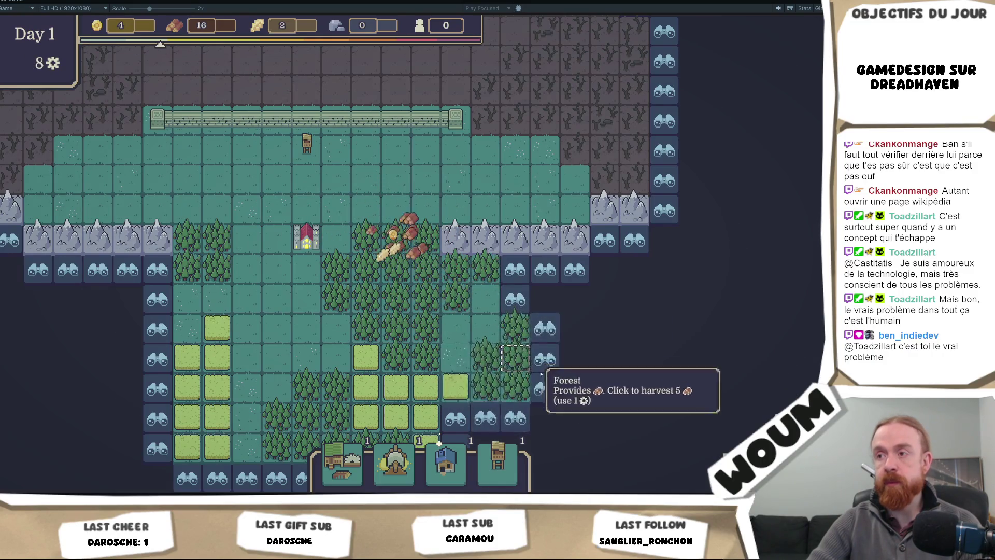
{"action": "left_click", "coordinate": [545, 332]}
{"action": "left_click", "coordinate": [607, 300]}
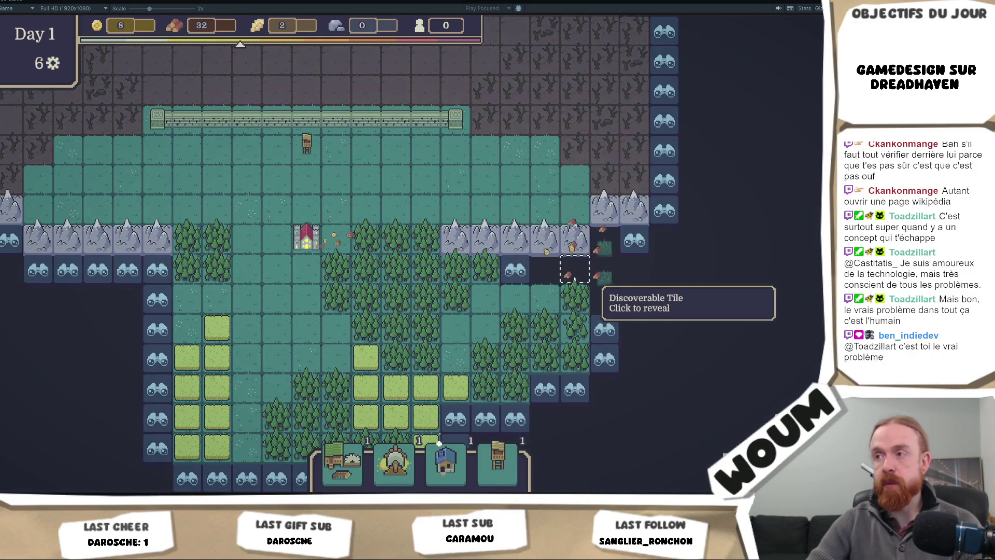
{"action": "left_click", "coordinate": [605, 352]}
Step: Reveal the remaining fog tiles below the forest and near the fields, then take the Base Tower
{"action": "left_click_drag", "start_coordinate": [580, 358], "coordinate": [510, 272]}
{"action": "left_click", "coordinate": [440, 302]}
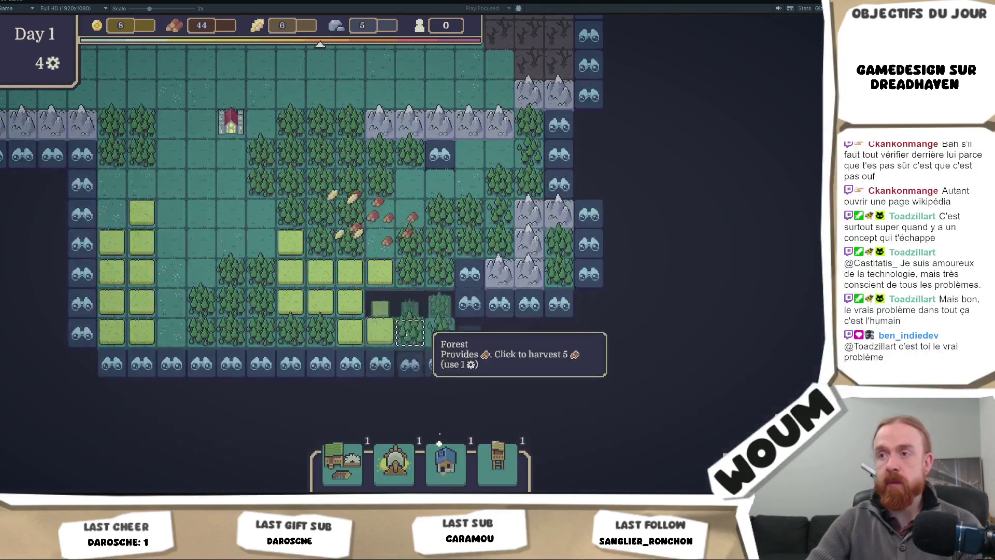
{"action": "left_click", "coordinate": [410, 363]}
{"action": "left_click", "coordinate": [327, 365]}
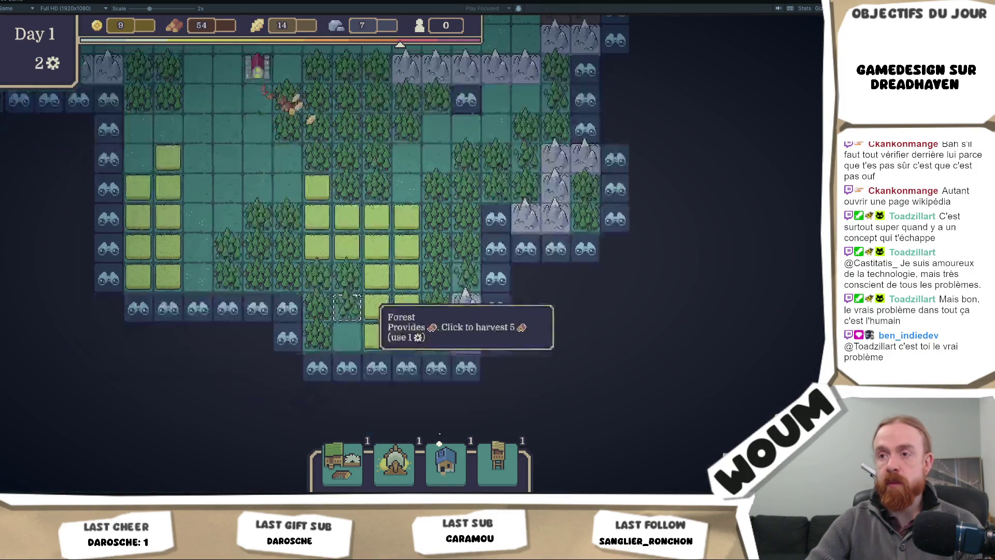
{"action": "left_click", "coordinate": [288, 325]}
{"action": "left_click", "coordinate": [232, 365]}
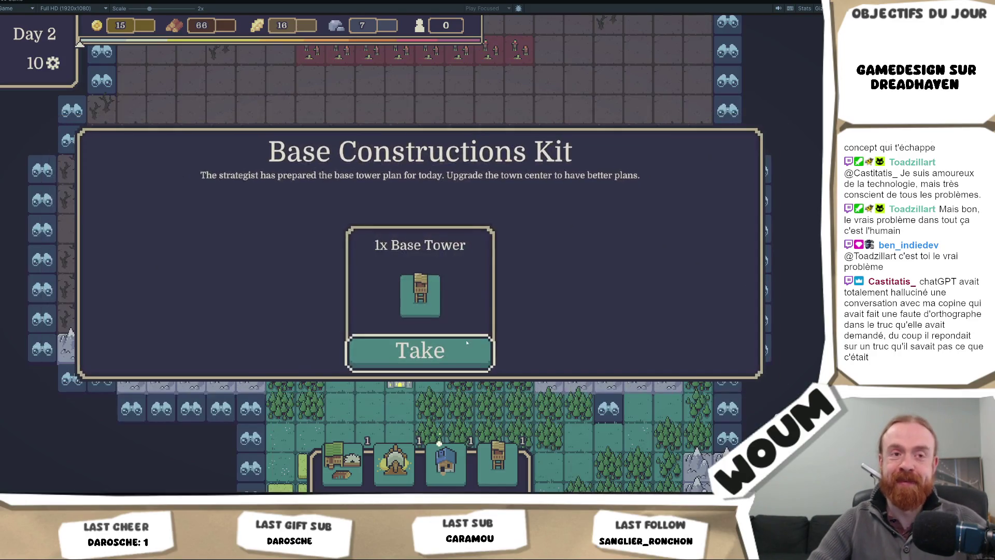
{"action": "left_click", "coordinate": [418, 352]}
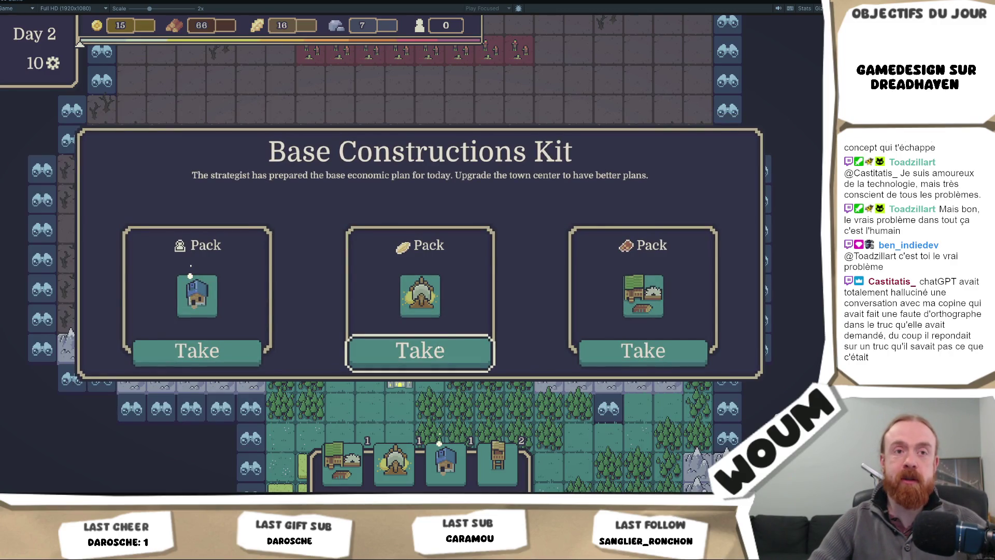
Step: Take the house pack, then explore a lower-left tile to reveal the Merchant Caravan
{"action": "left_click", "coordinate": [434, 350]}
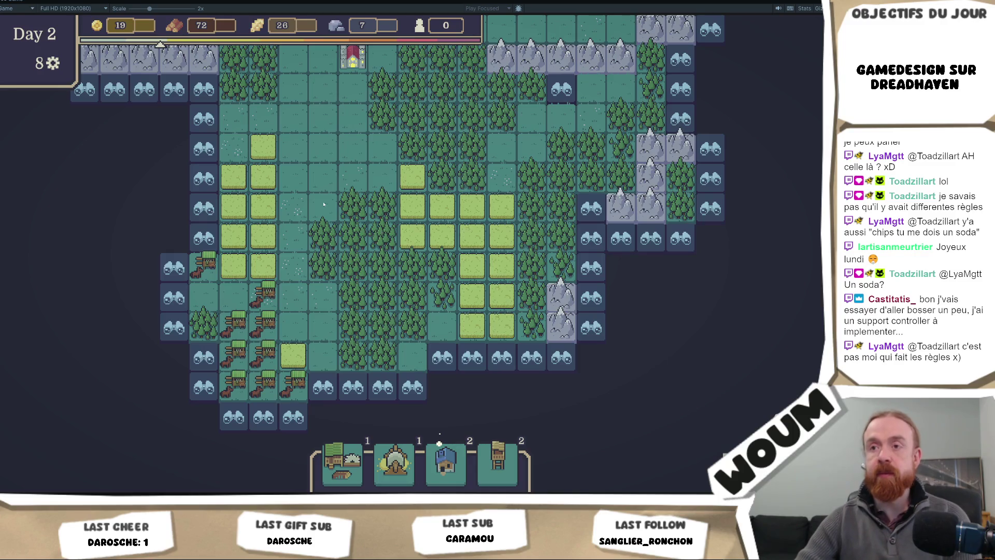
{"action": "left_click", "coordinate": [205, 386]}
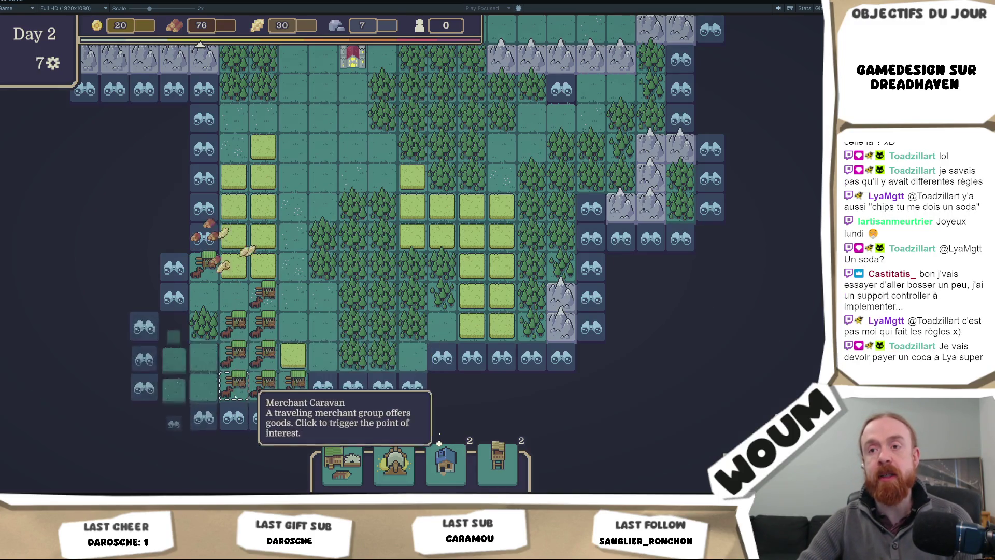
{"action": "key", "text": "alt+Tab"}
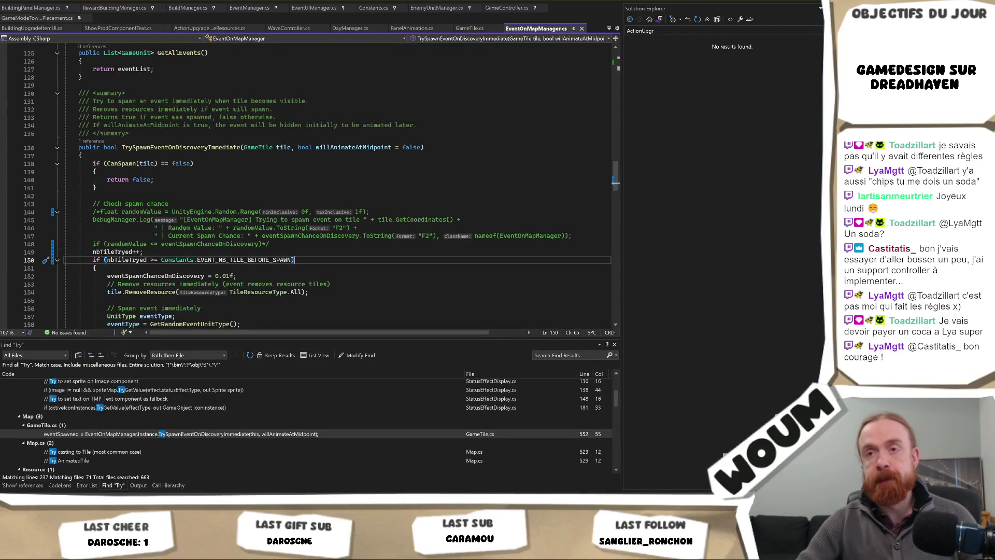
Step: Add 'nbTileTryed = 0;' inside the threshold if-block, save the script, and return to Unity
{"action": "left_click", "coordinate": [102, 253]}
{"action": "left_click", "coordinate": [137, 264]}
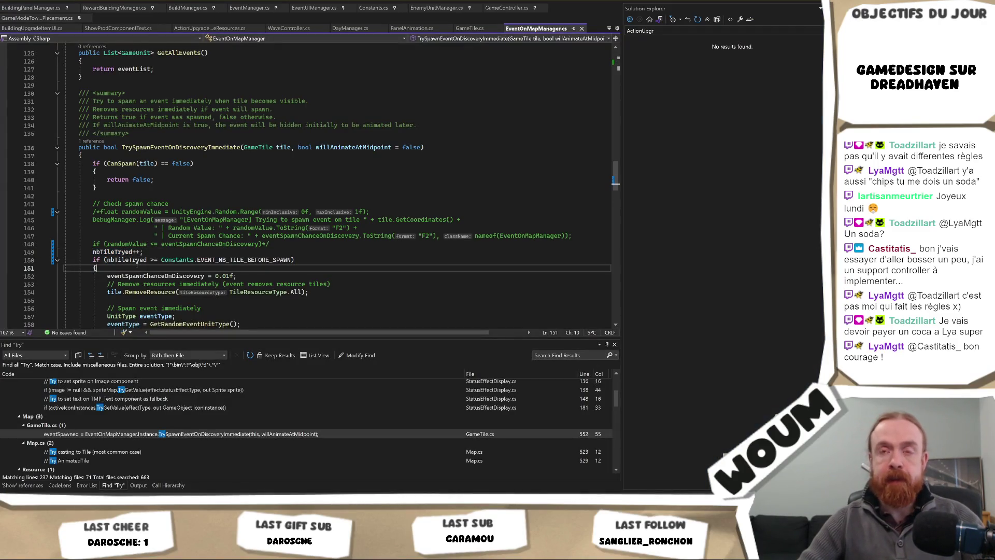
{"action": "key", "text": "Return"}
{"action": "type", "text": "nbTileTryed = 0;"}
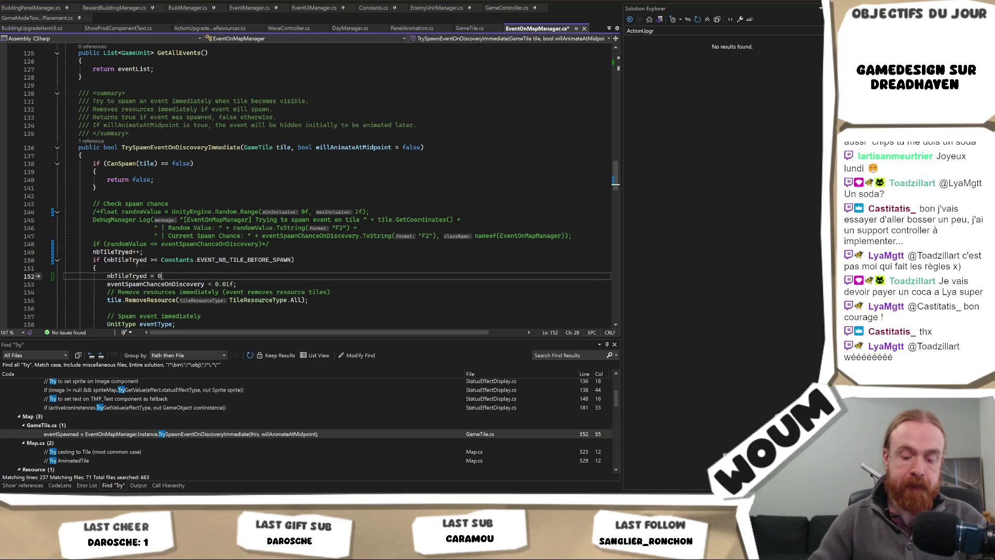
{"action": "key", "text": "ctrl+s"}
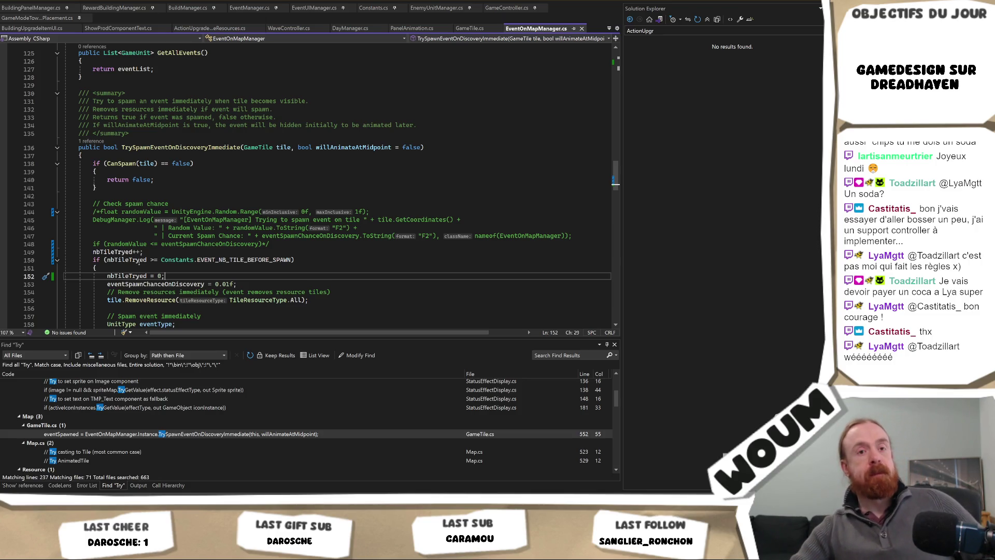
{"action": "key", "text": "alt+Tab"}
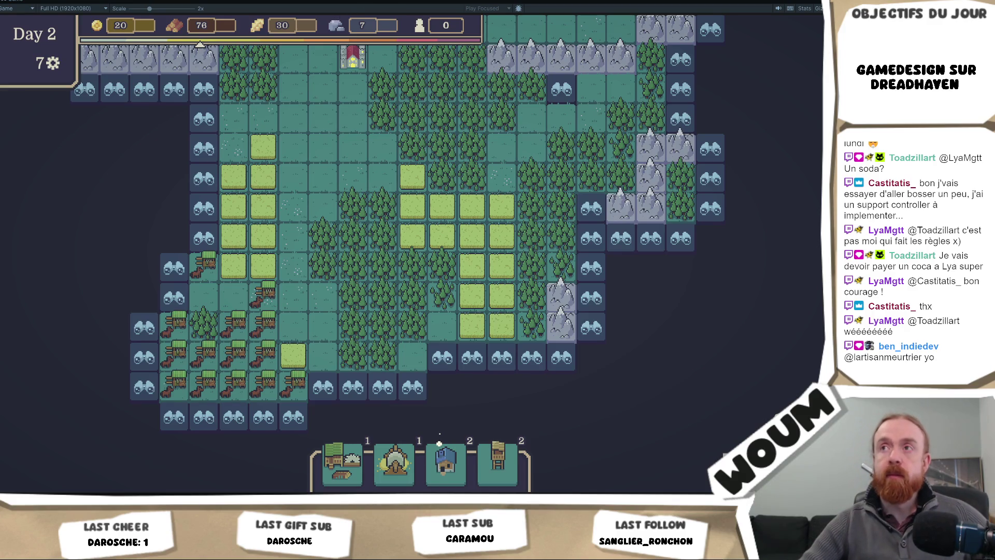
Step: Restart Play mode for a fresh Day 1, checking the tower and forest tile tooltips
{"action": "key", "text": "ctrl+p"}
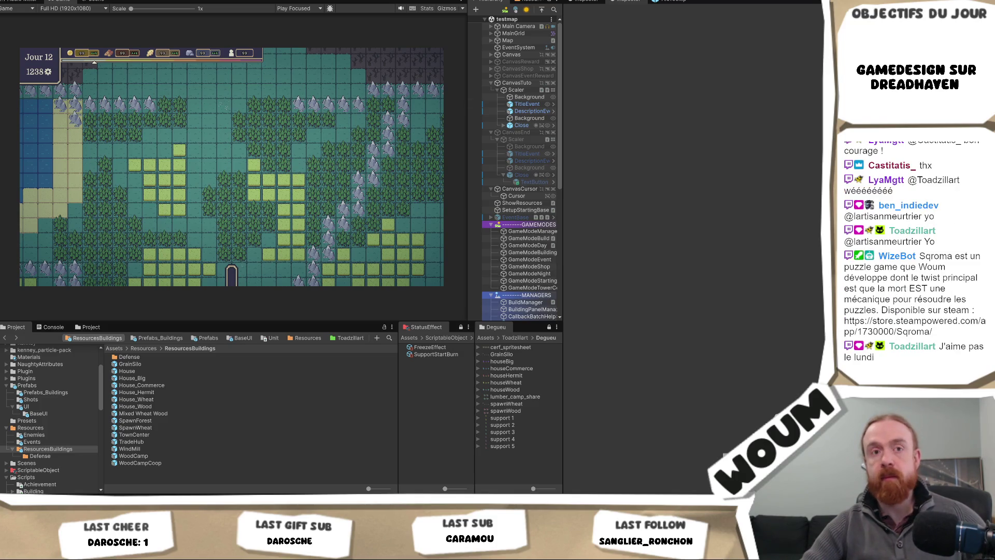
{"action": "left_click", "coordinate": [406, 2]}
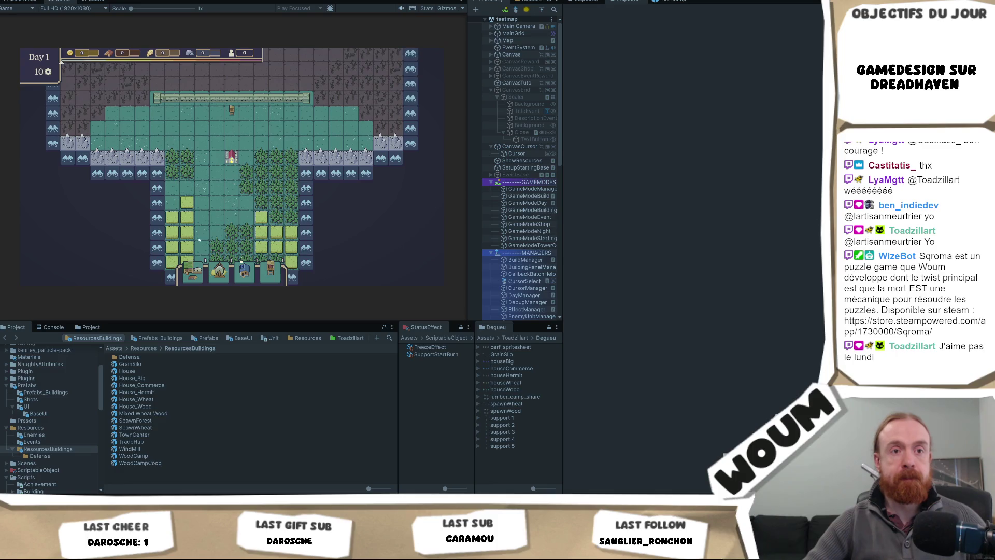
{"action": "mouse_move", "coordinate": [239, 106]}
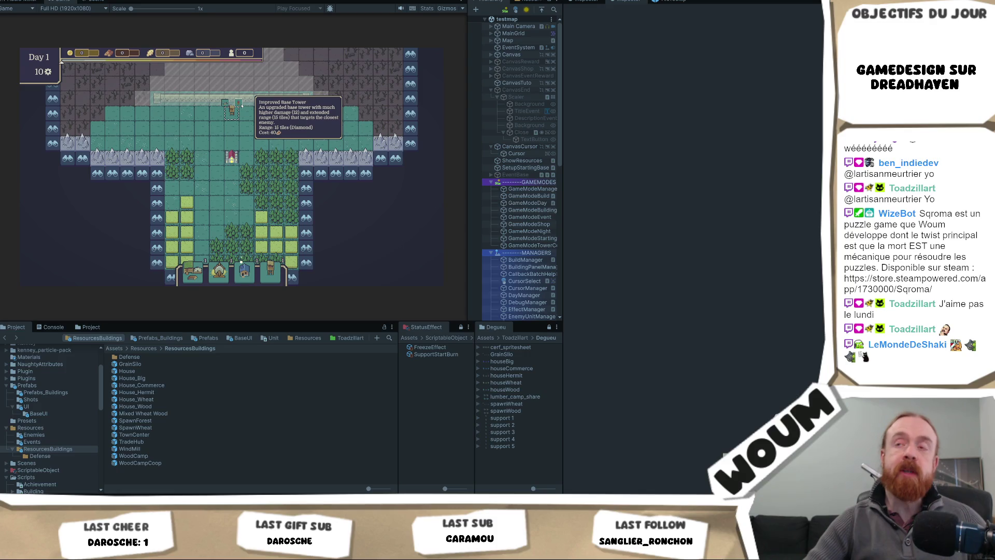
{"action": "mouse_move", "coordinate": [284, 183]}
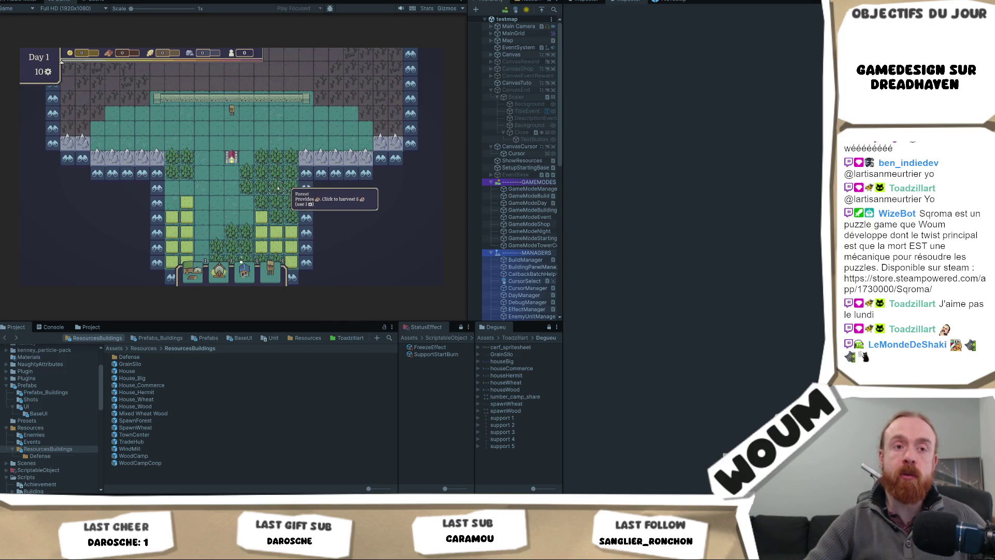
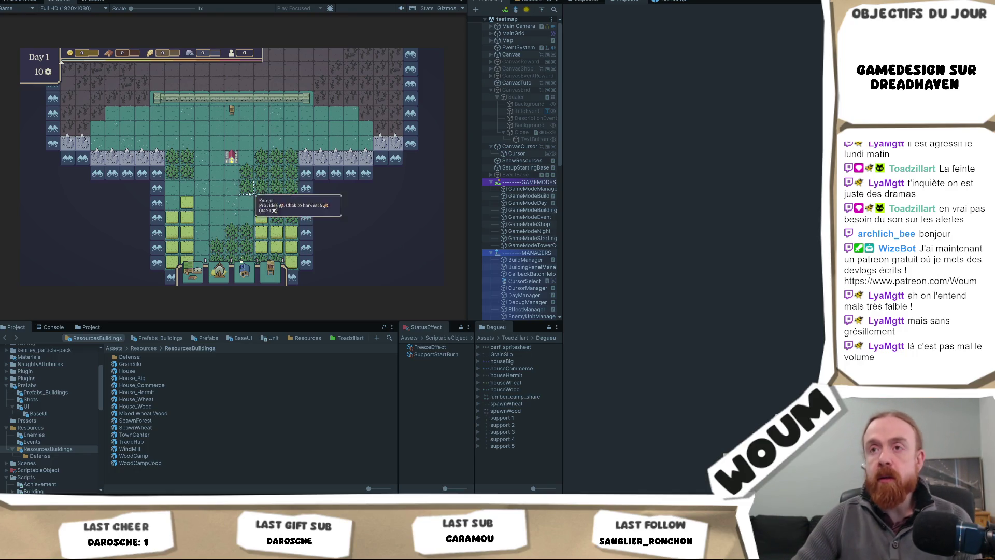
Step: Reveal tiles to the right and down the map, then advance to day 2 taking the construction kit
{"action": "left_click", "coordinate": [321, 193]}
{"action": "left_click", "coordinate": [336, 203]}
{"action": "left_click", "coordinate": [309, 241]}
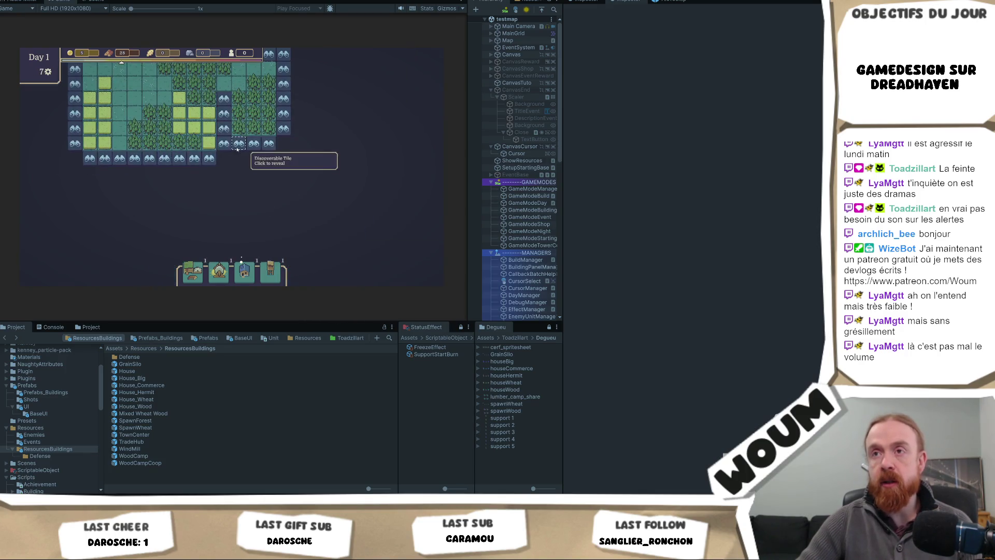
{"action": "left_click", "coordinate": [237, 149]}
{"action": "left_click", "coordinate": [238, 173]}
{"action": "left_click", "coordinate": [194, 173]}
{"action": "left_click", "coordinate": [168, 164]}
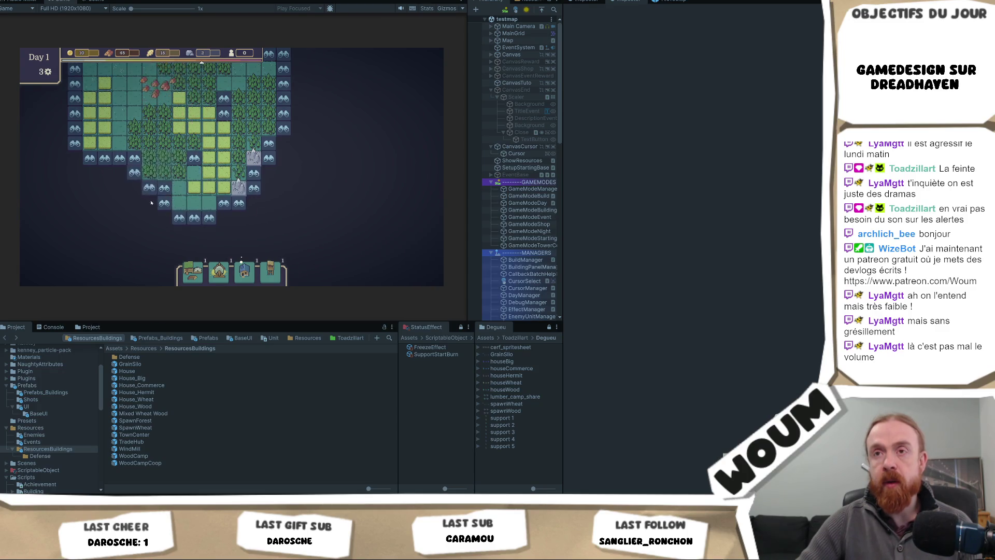
{"action": "left_click", "coordinate": [165, 187]}
{"action": "left_click", "coordinate": [165, 203]}
{"action": "left_click", "coordinate": [127, 202]}
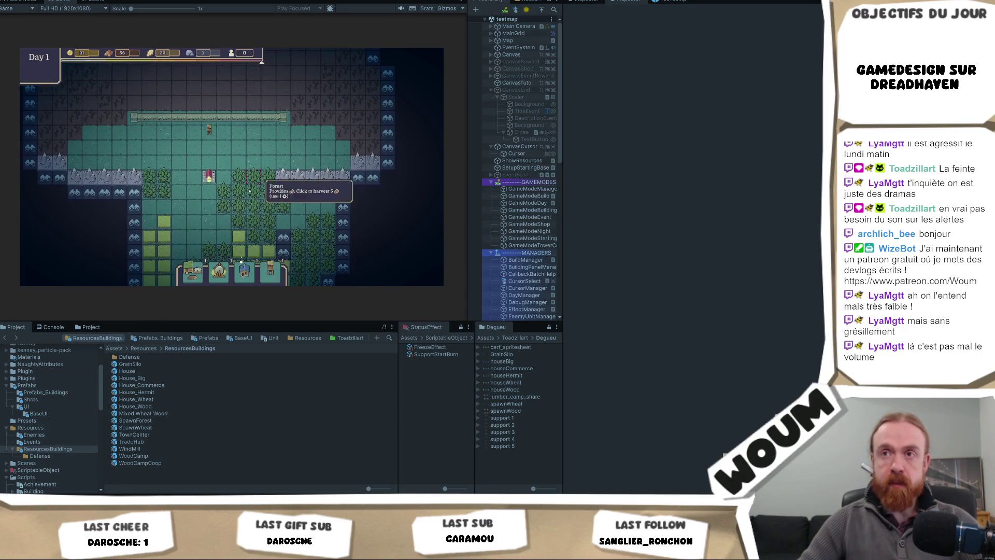
{"action": "left_click", "coordinate": [148, 215]}
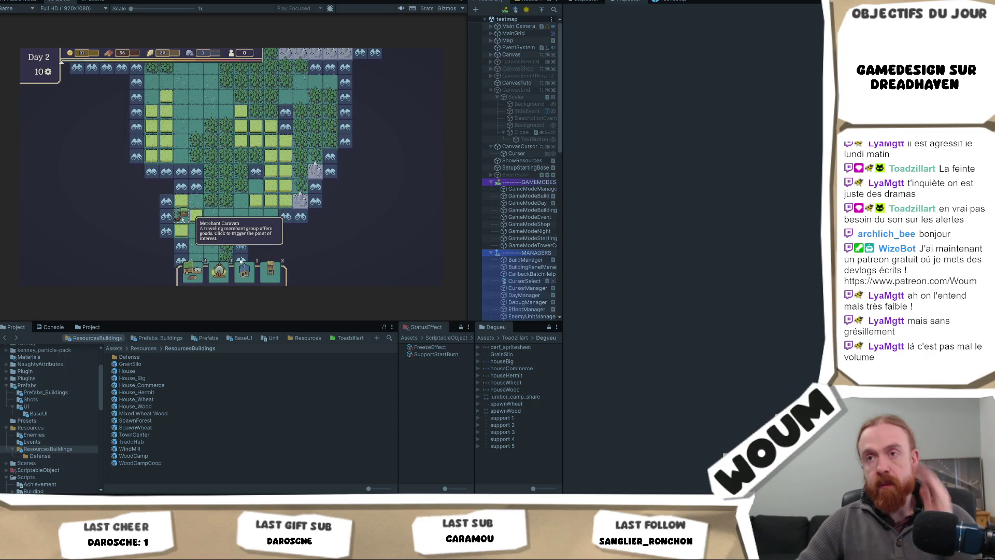
Step: Browse the Merchant Caravan's offers without buying, then reveal another tile before switching to the code
{"action": "left_click", "coordinate": [182, 216]}
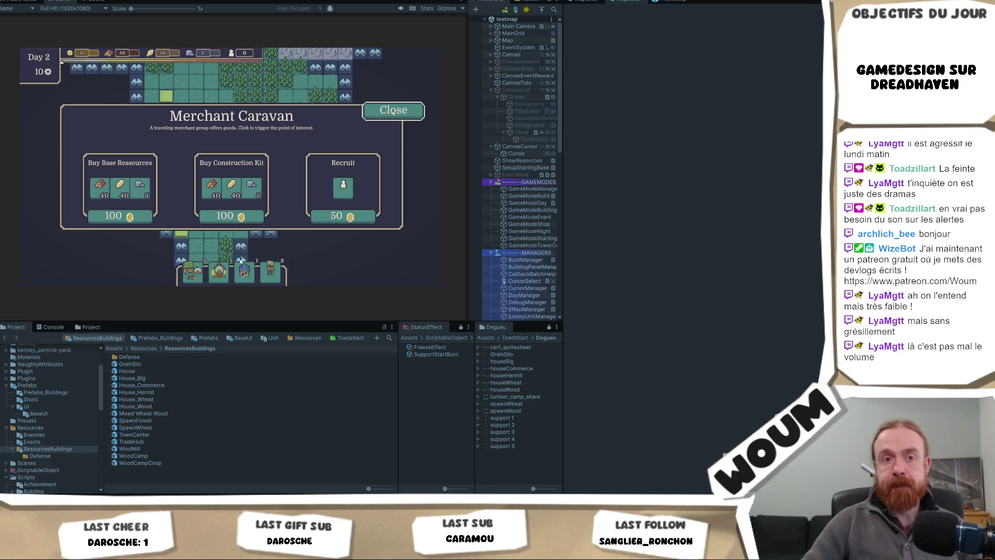
{"action": "left_click", "coordinate": [392, 111]}
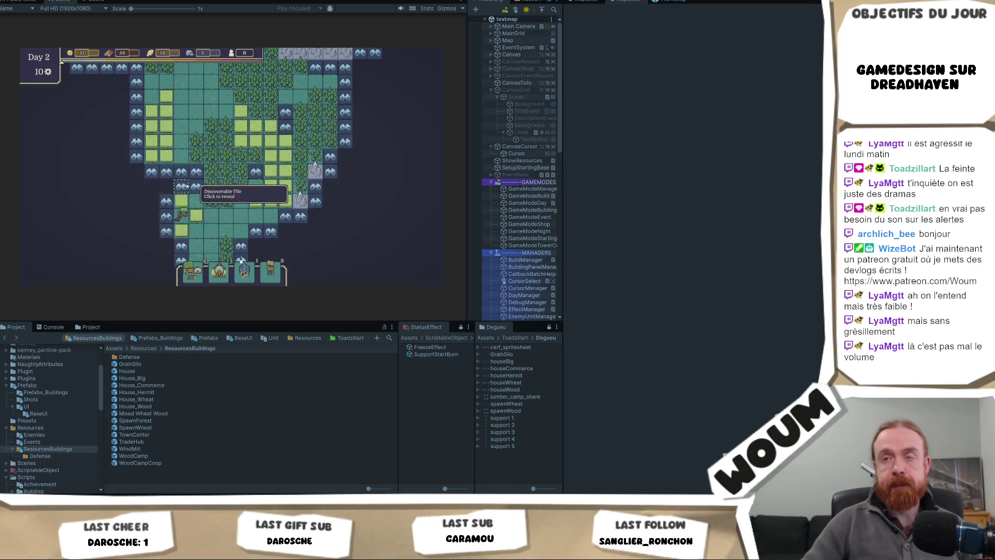
{"action": "left_click", "coordinate": [182, 187]}
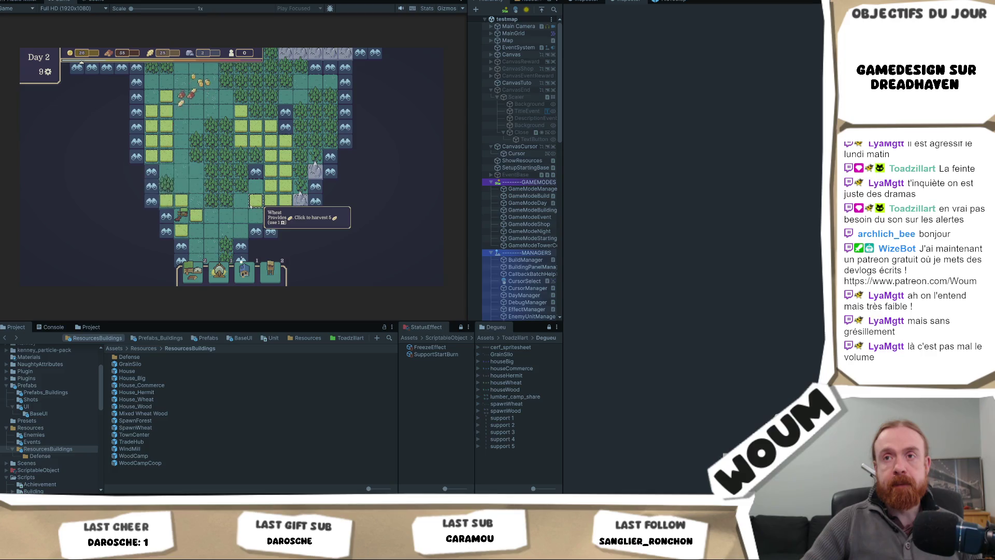
{"action": "key", "text": "alt+Tab"}
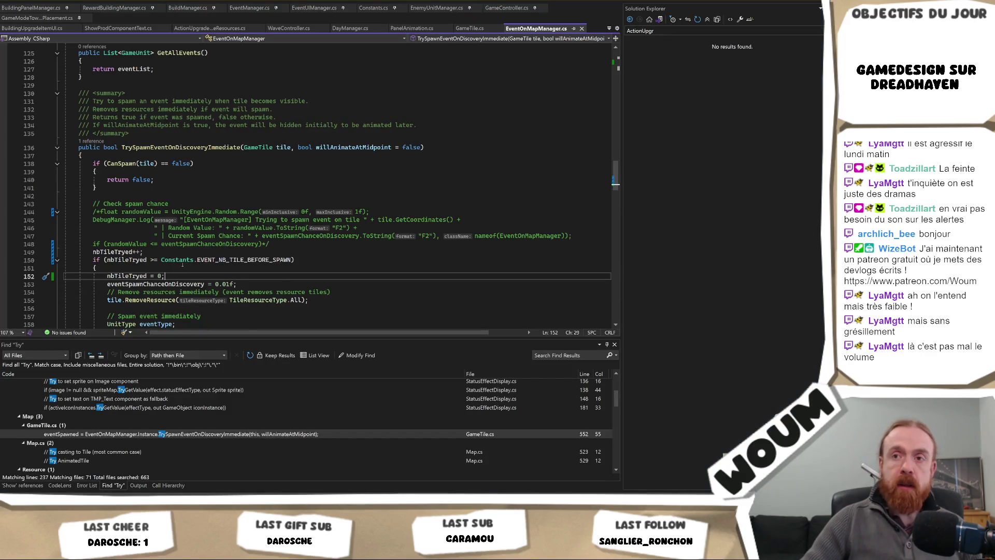
Step: Change EVENT_NB_TILE_BEFORE_SPAWN in Constants.cs from 60 to 50, save, and return to the game
{"action": "scroll", "coordinate": [183, 265], "scroll_direction": "down", "scroll_amount": 1}
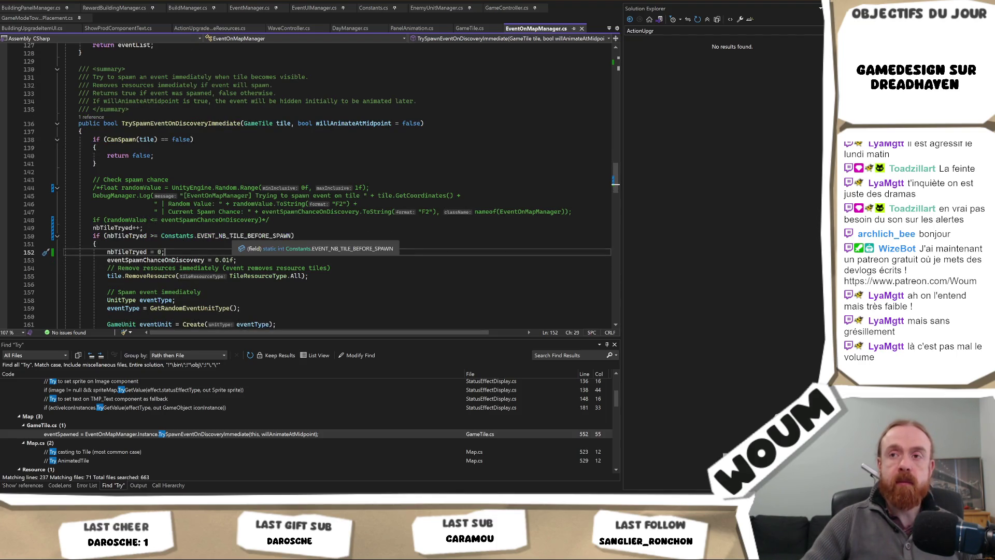
{"action": "left_click", "coordinate": [226, 220]}
{"action": "left_click", "coordinate": [219, 237], "text": "ctrl"}
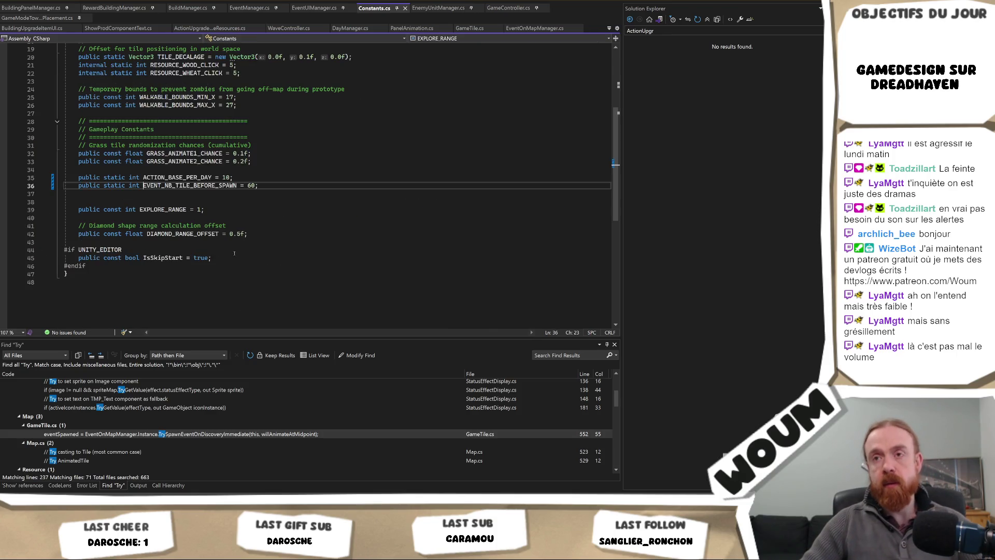
{"action": "left_click", "coordinate": [248, 185]}
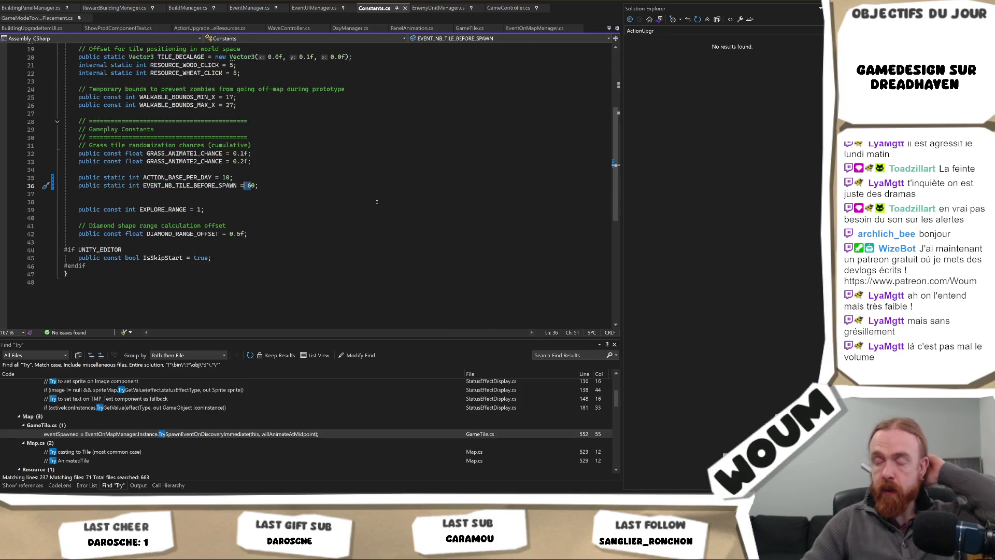
{"action": "key", "text": "Delete"}
{"action": "type", "text": "5"}
{"action": "key", "text": "ctrl+s"}
{"action": "key", "text": "alt+Tab"}
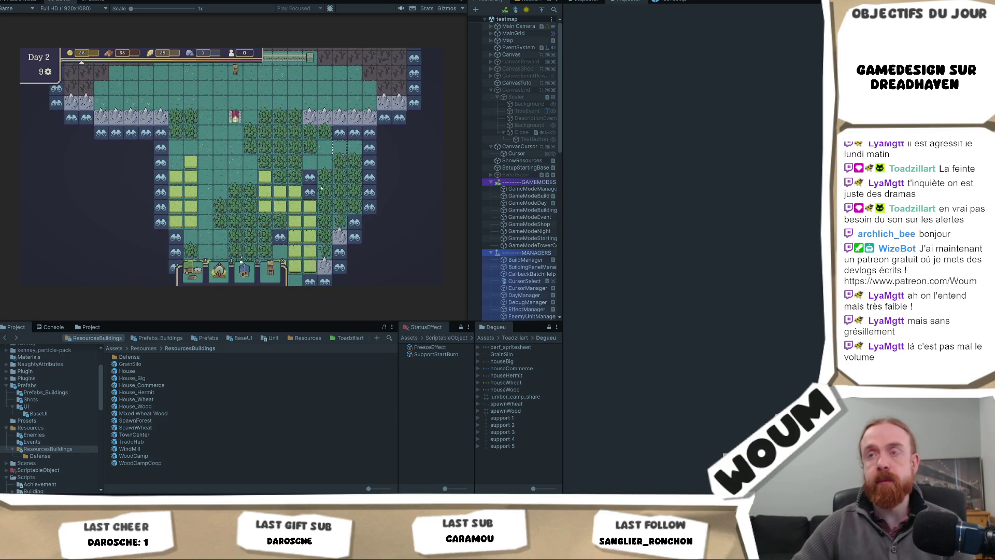
{"action": "mouse_move", "coordinate": [222, 276]}
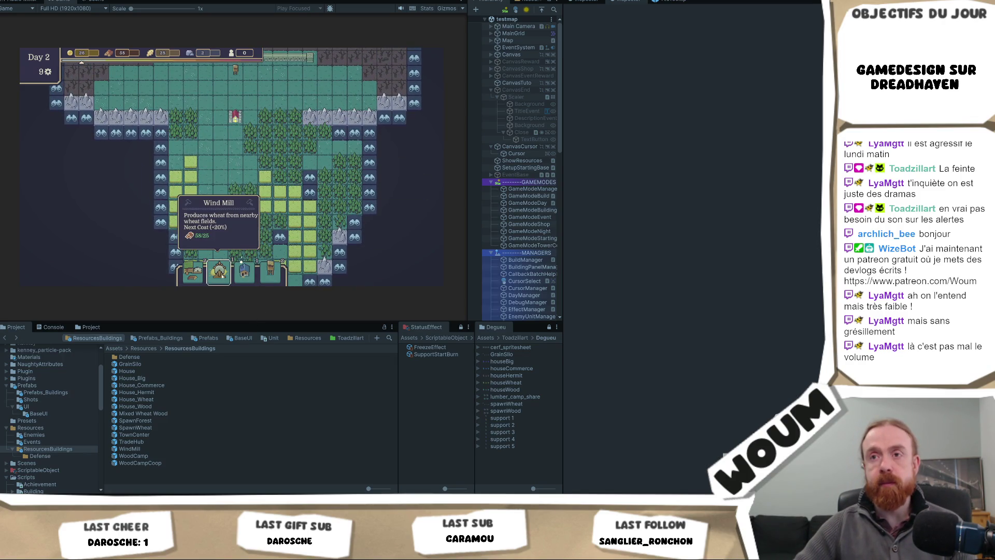
{"action": "mouse_move", "coordinate": [191, 278]}
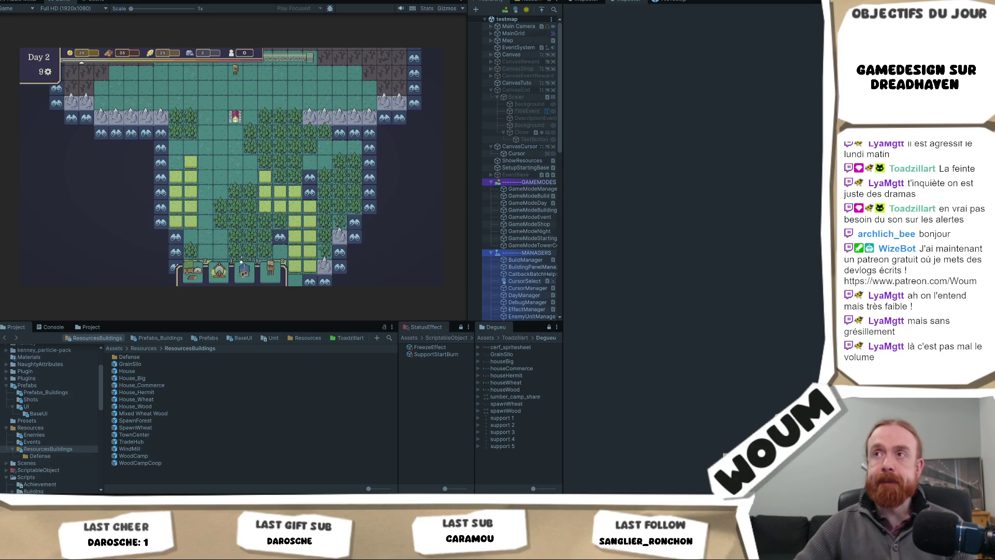
{"action": "mouse_move", "coordinate": [51, 74]}
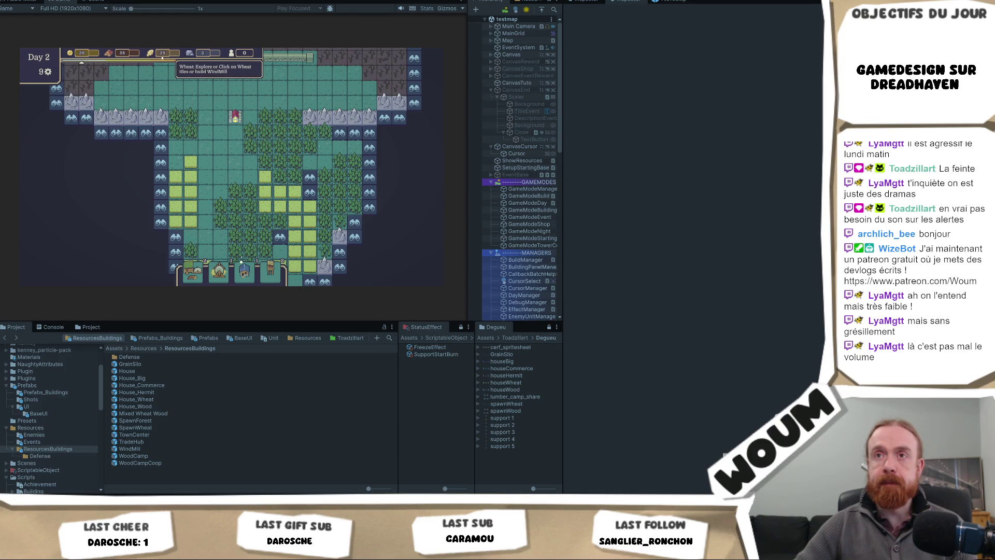
{"action": "mouse_move", "coordinate": [231, 54]}
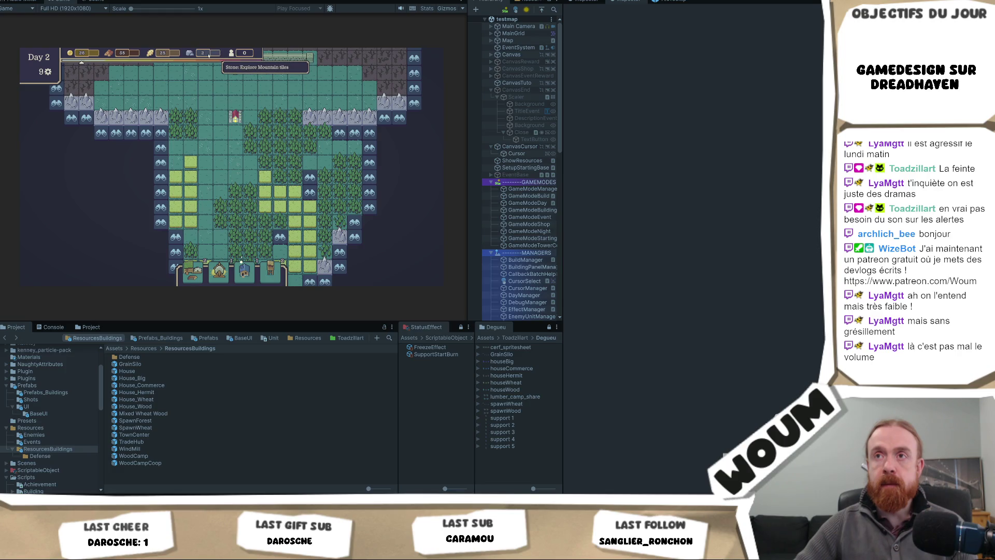
{"action": "mouse_move", "coordinate": [157, 55]}
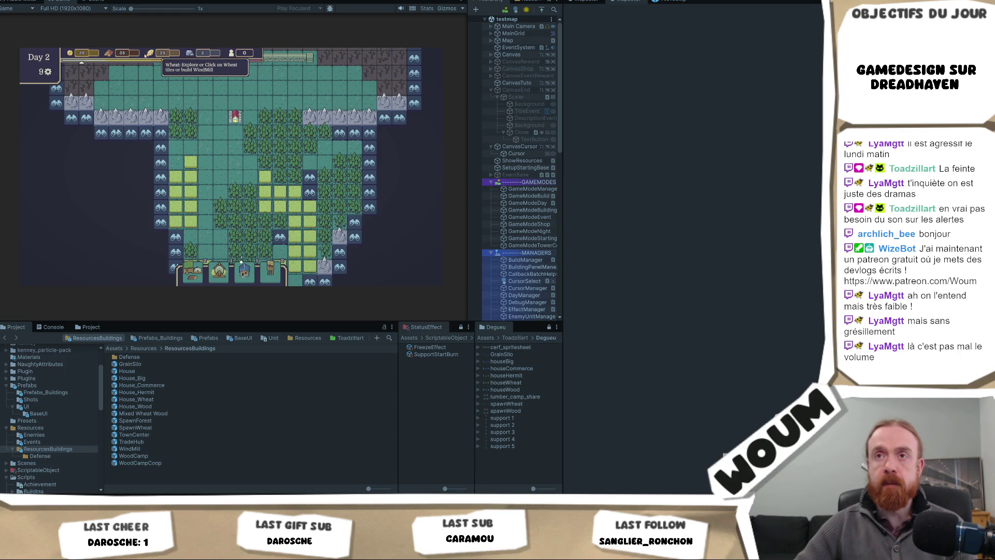
{"action": "mouse_move", "coordinate": [77, 52]}
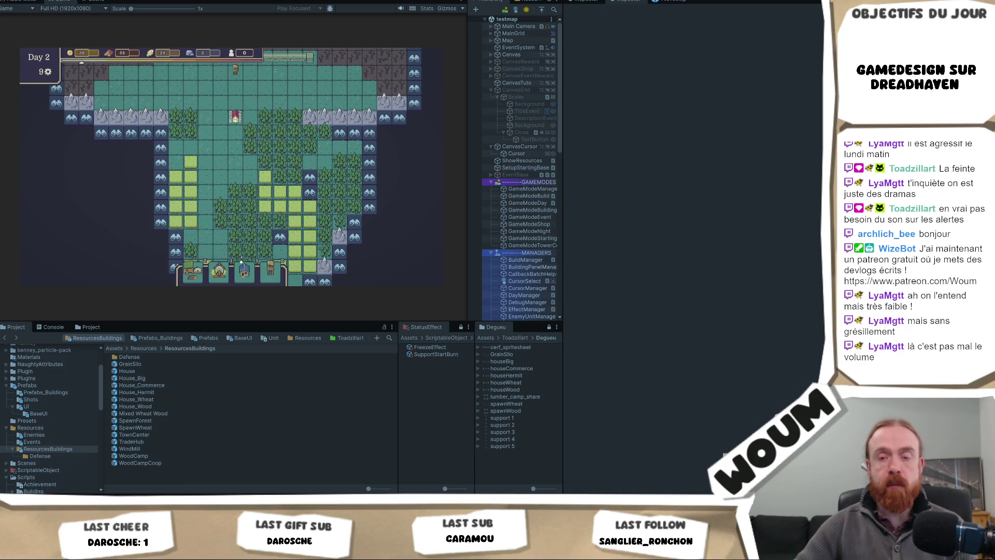
{"action": "mouse_move", "coordinate": [89, 550]}
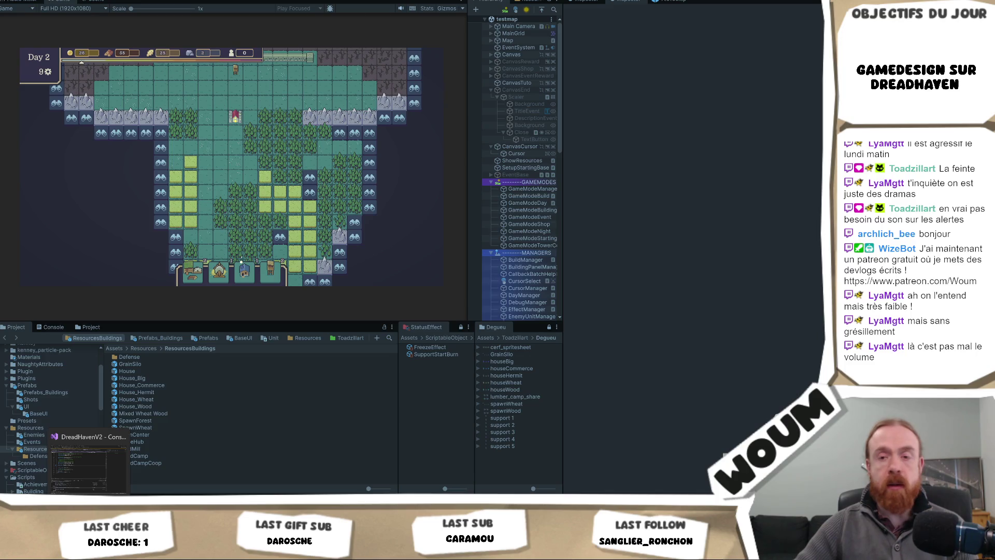
{"action": "left_click", "coordinate": [111, 550]}
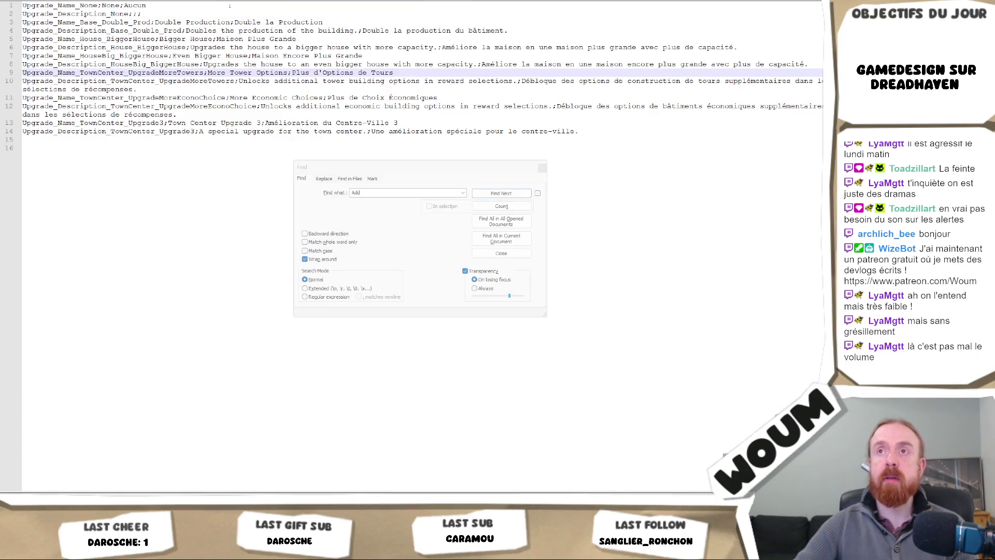
Step: Prefix the Colon and Wood descriptions with their {RESOURCE_Colon} and {RESOURCE_Wood} tags
{"action": "scroll", "coordinate": [283, 165], "scroll_direction": "down", "scroll_amount": 6}
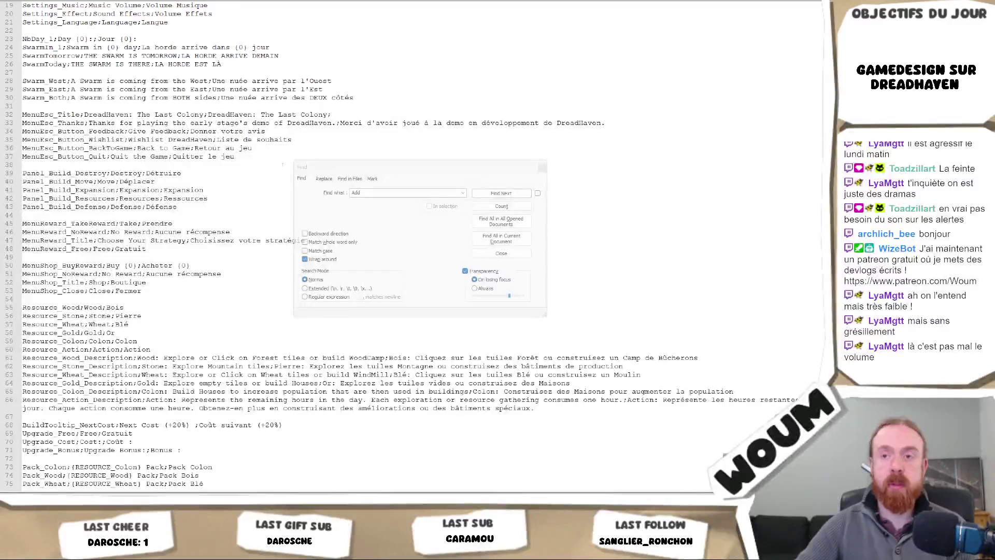
{"action": "left_click", "coordinate": [541, 167]}
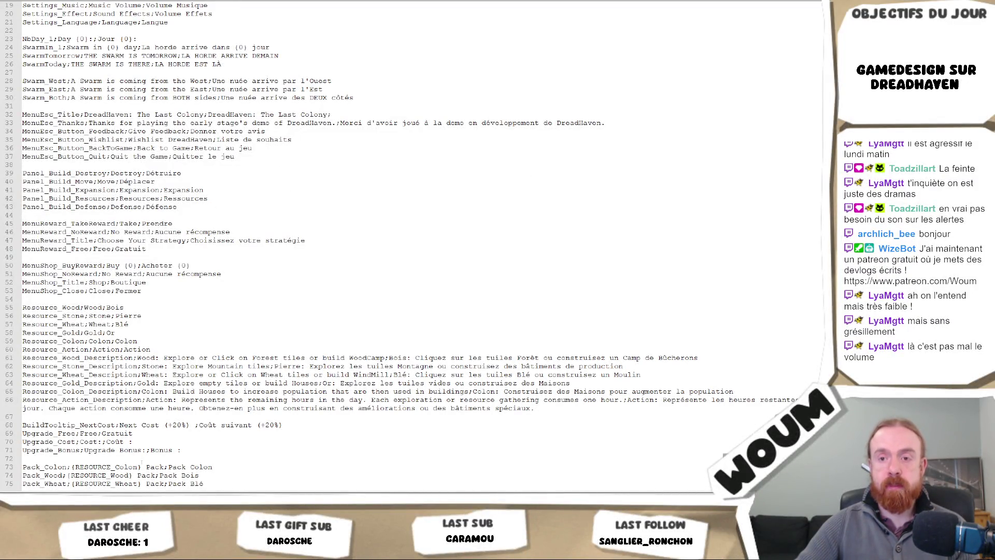
{"action": "left_click", "coordinate": [71, 467]}
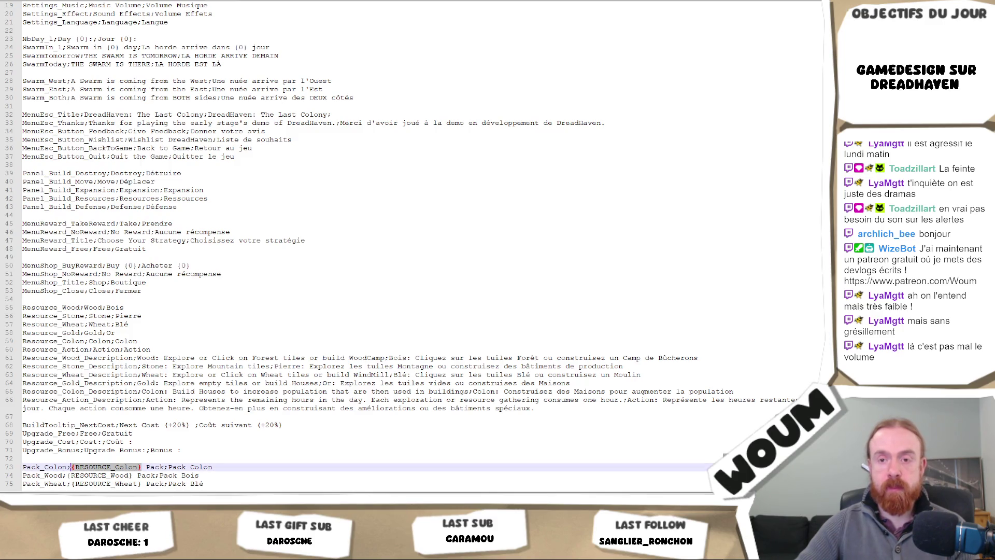
{"action": "left_click", "coordinate": [142, 391]}
{"action": "type", "text": "{RESOURCE_Colon}"}
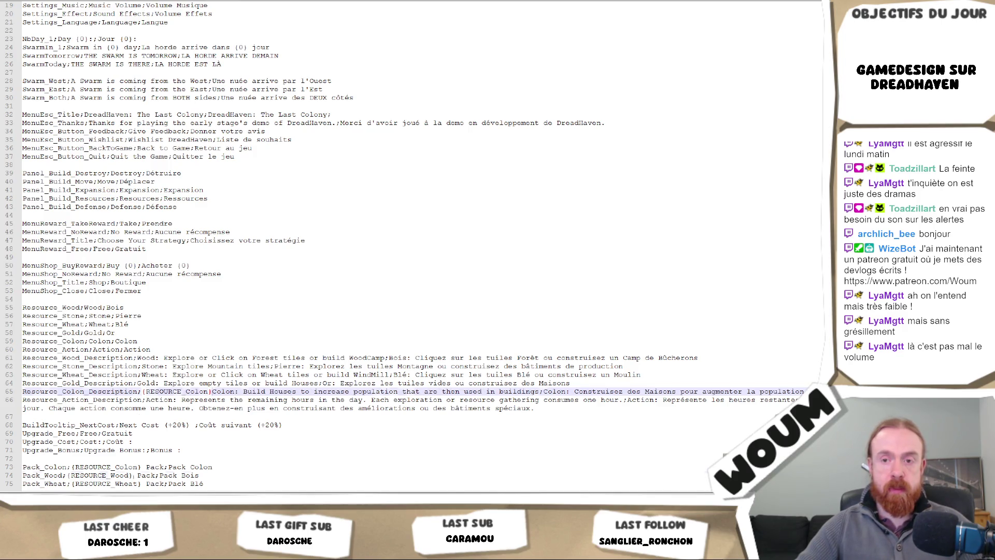
{"action": "double_click", "coordinate": [101, 475]}
{"action": "key", "text": "shift+Left"}
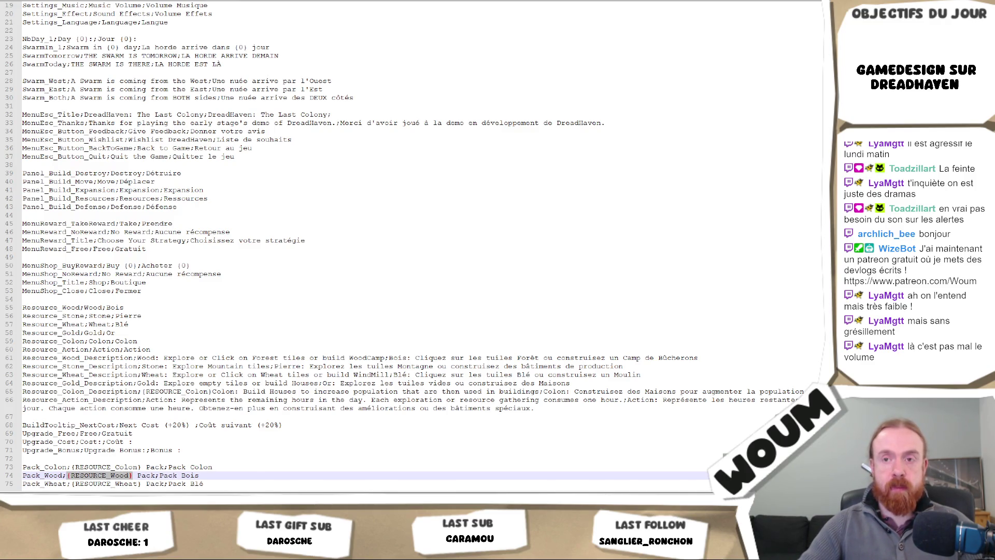
{"action": "left_click", "coordinate": [139, 357]}
{"action": "type", "text": "{RESOURCE_Wood}"}
Step: Prefix the Wheat and Gold descriptions with {RESOURCE_Wheat} and {RESOURCE_Gold} tags
{"action": "left_click_drag", "start_coordinate": [141, 483], "coordinate": [72, 483]}
{"action": "key", "text": "ctrl+c"}
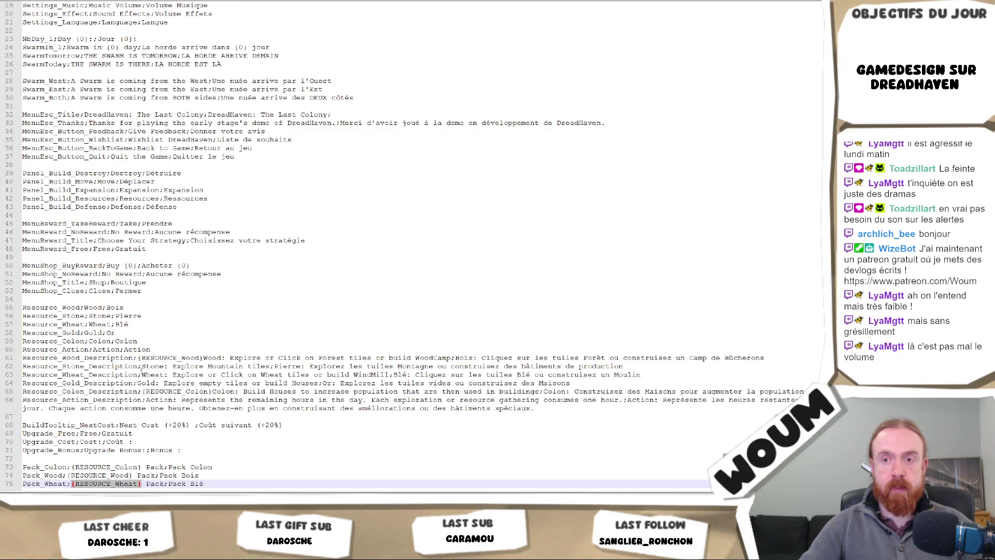
{"action": "left_click", "coordinate": [141, 374]}
{"action": "key", "text": "ctrl+v"}
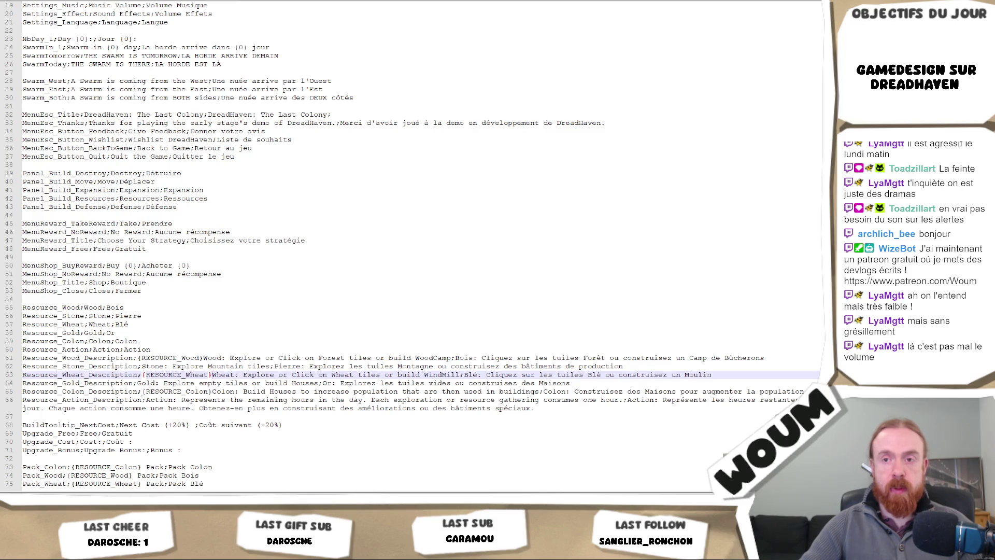
{"action": "left_click", "coordinate": [139, 382]}
{"action": "key", "text": "ctrl+v"}
{"action": "left_click_drag", "start_coordinate": [206, 383], "coordinate": [182, 383]}
{"action": "type", "text": "Gold"}
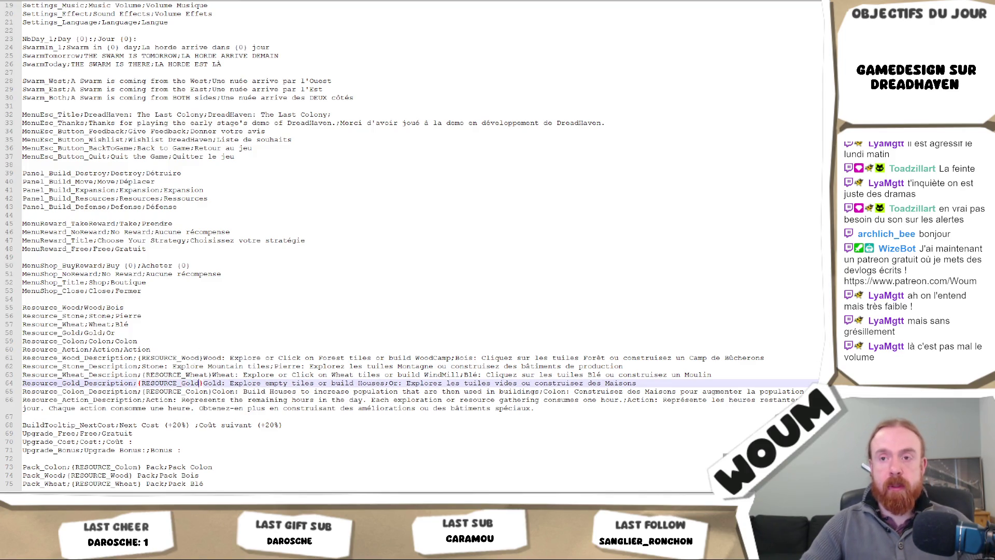
Step: Prefix the Stone and line-66 Action descriptions with {RESOURCE_Stone} and {RESOURCE_Action} tags
{"action": "left_click", "coordinate": [141, 366]}
{"action": "key", "text": "ctrl+v"}
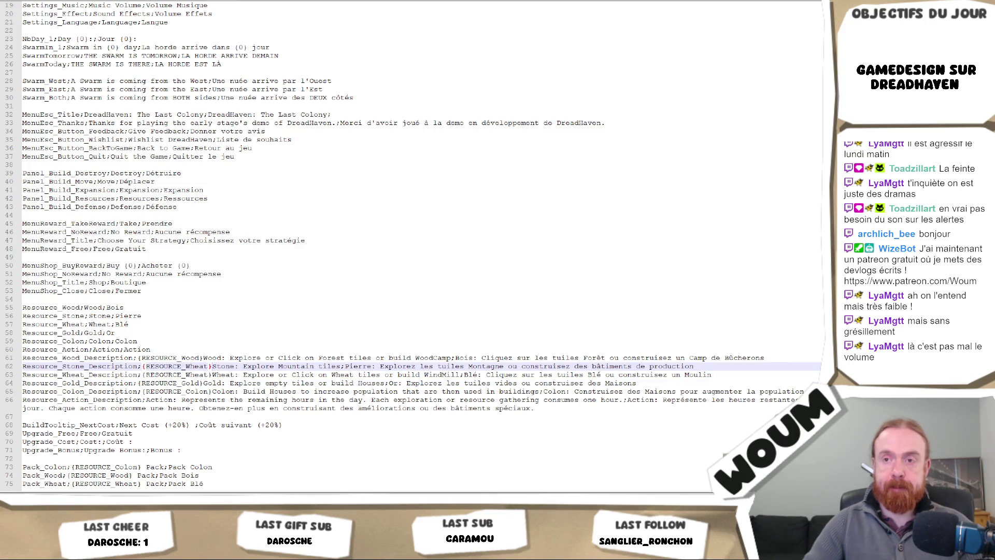
{"action": "left_click_drag", "start_coordinate": [208, 366], "coordinate": [194, 366]}
{"action": "type", "text": "Stone"}
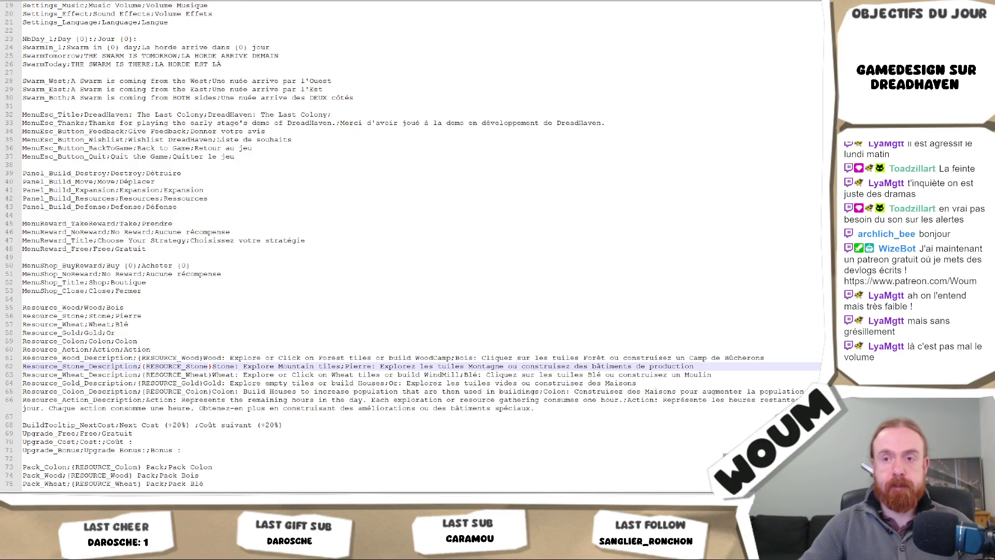
{"action": "left_click", "coordinate": [147, 400]}
{"action": "key", "text": "ctrl+v"}
{"action": "key", "text": "shift+Left"}
{"action": "key", "text": "shift+Left"}
{"action": "key", "text": "shift+Left"}
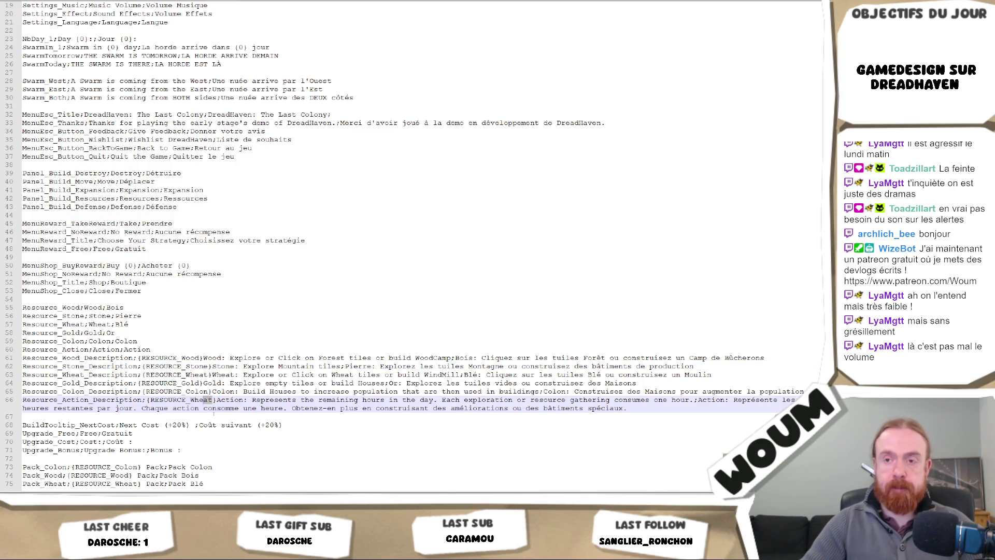
{"action": "type", "text": "Action"}
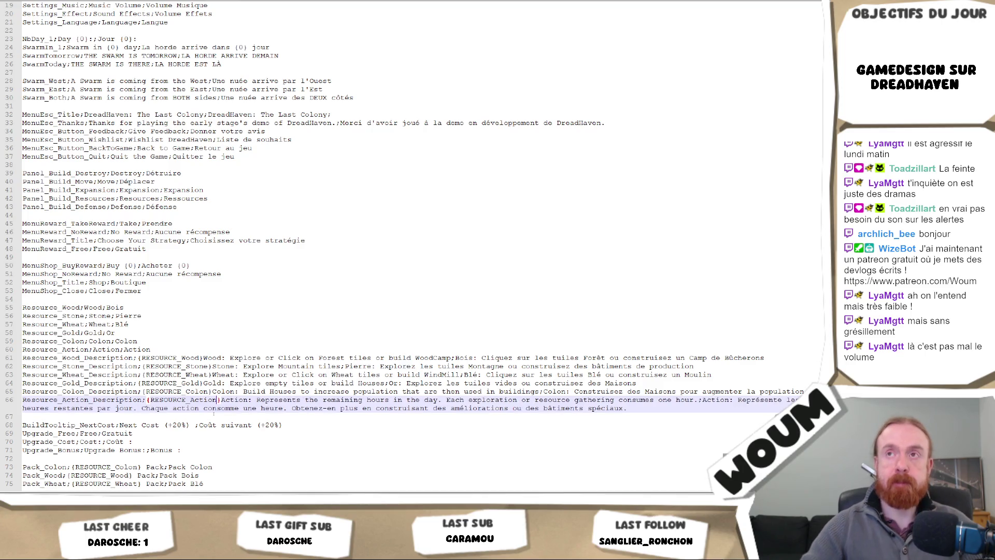
{"action": "key", "text": "alt+Tab"}
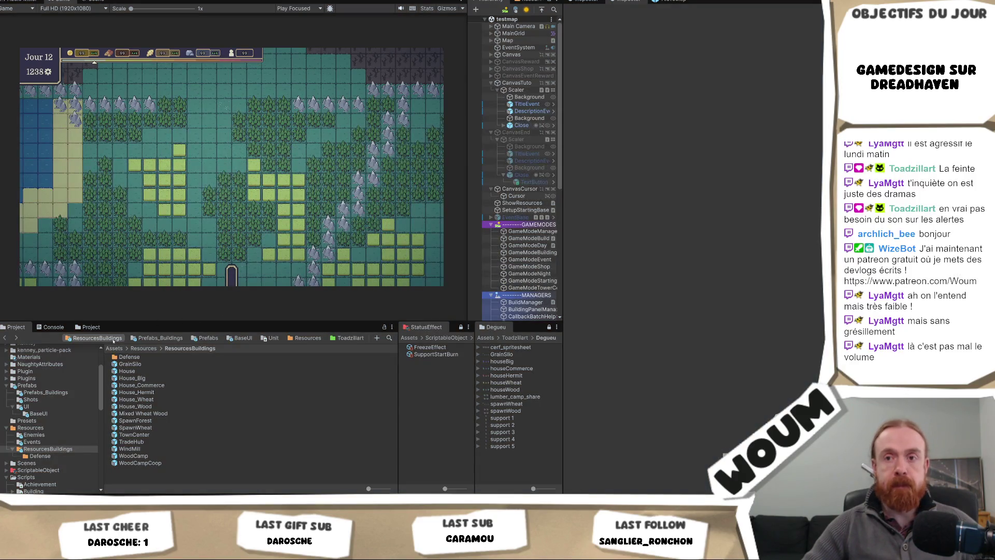
Step: Restart the game at Day 1 and read the hours counter, Wood and Stone tooltips
{"action": "scroll", "coordinate": [66, 425], "scroll_direction": "up", "scroll_amount": 4}
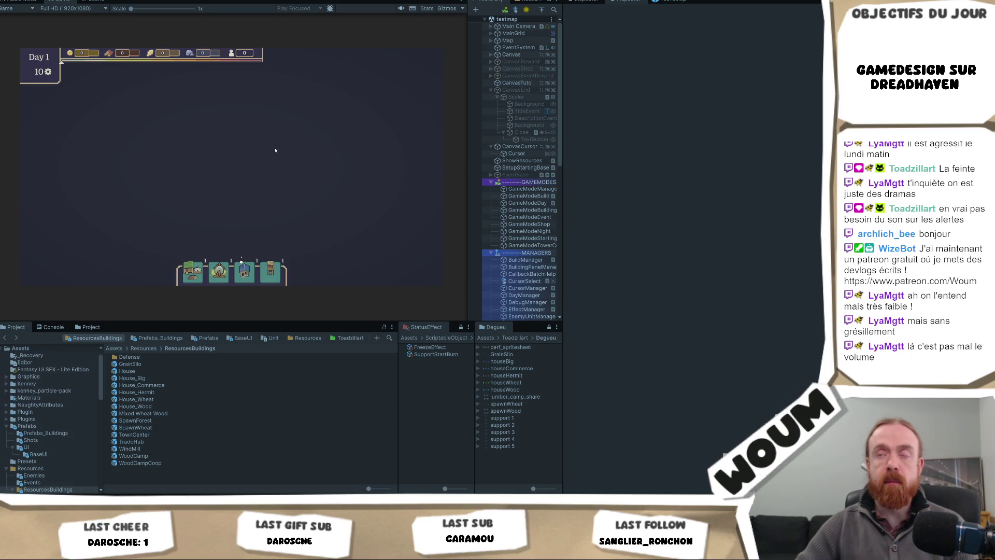
{"action": "mouse_move", "coordinate": [34, 75]}
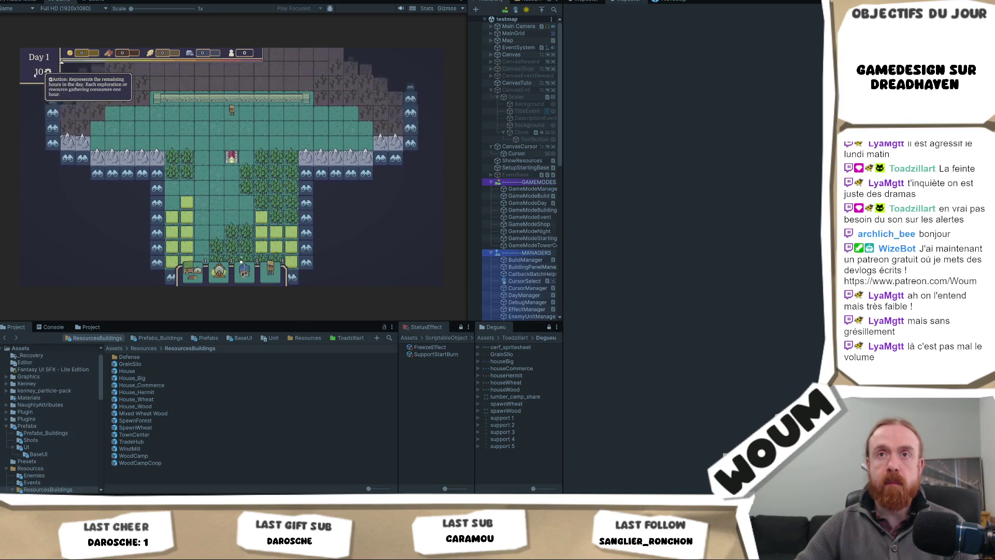
{"action": "mouse_move", "coordinate": [123, 55]}
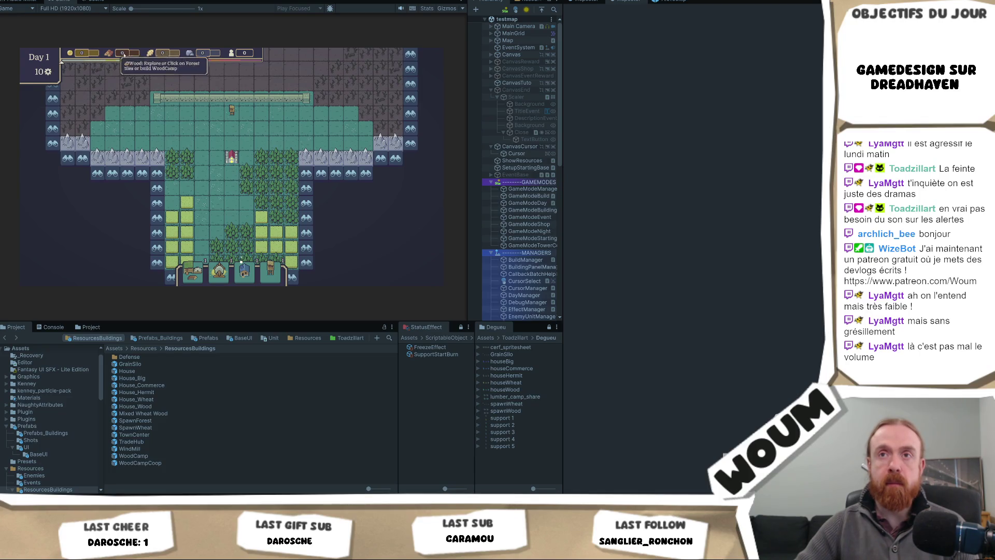
{"action": "mouse_move", "coordinate": [229, 55]}
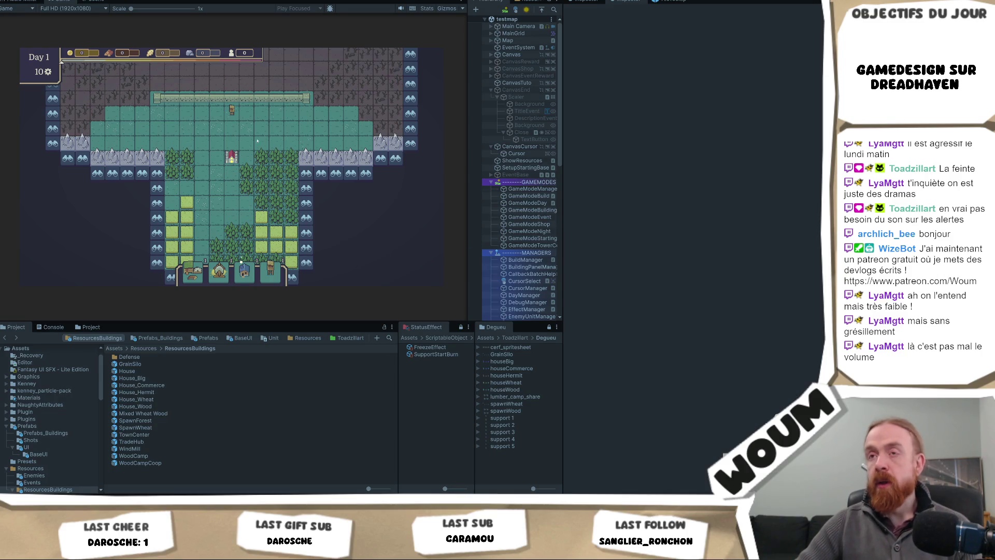
Step: Reveal ten tiles across the bottom and bottom-left of the map, spending Day 1's last action
{"action": "left_click", "coordinate": [272, 186]}
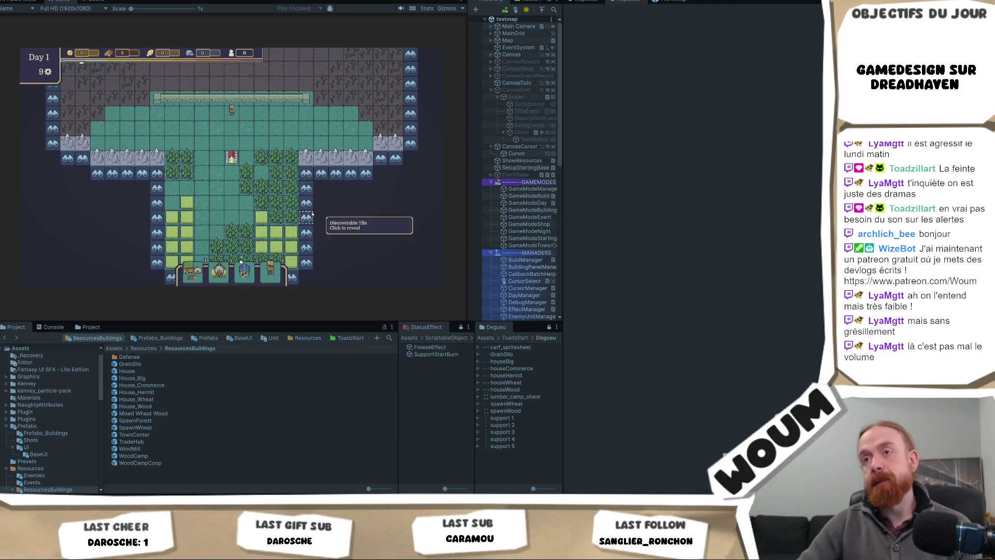
{"action": "left_click", "coordinate": [306, 216]}
{"action": "left_click", "coordinate": [306, 232]}
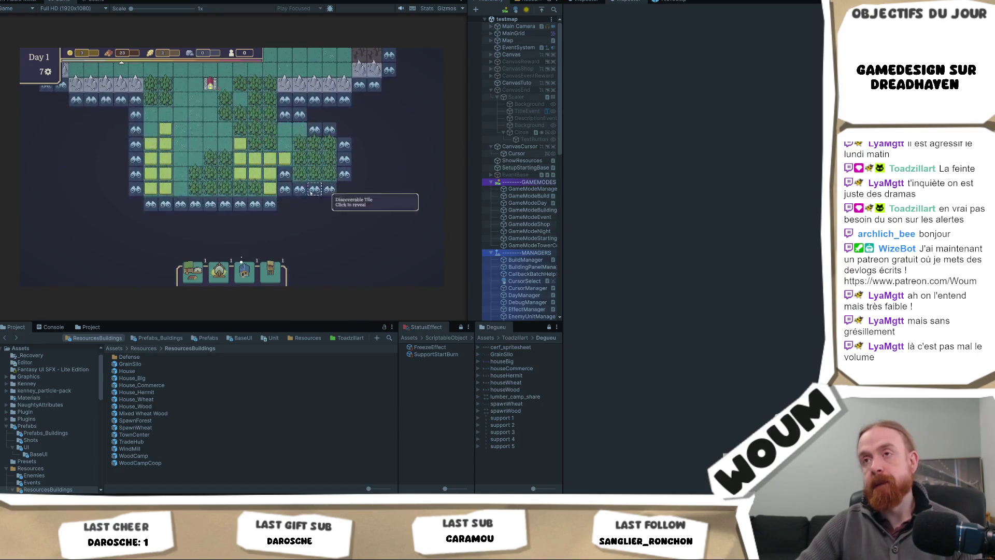
{"action": "left_click", "coordinate": [255, 205]}
{"action": "left_click", "coordinate": [269, 217]}
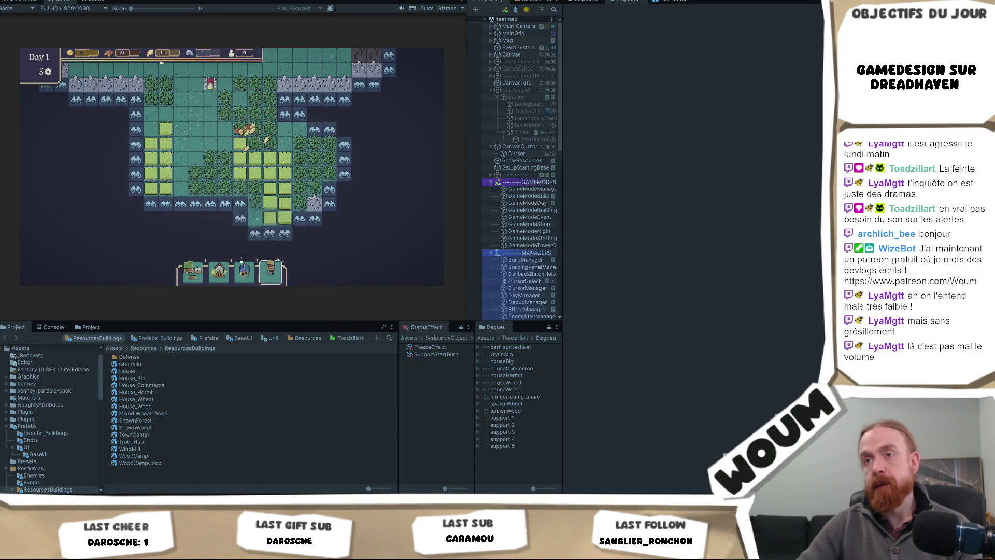
{"action": "left_click", "coordinate": [240, 218]}
{"action": "left_click", "coordinate": [211, 204]}
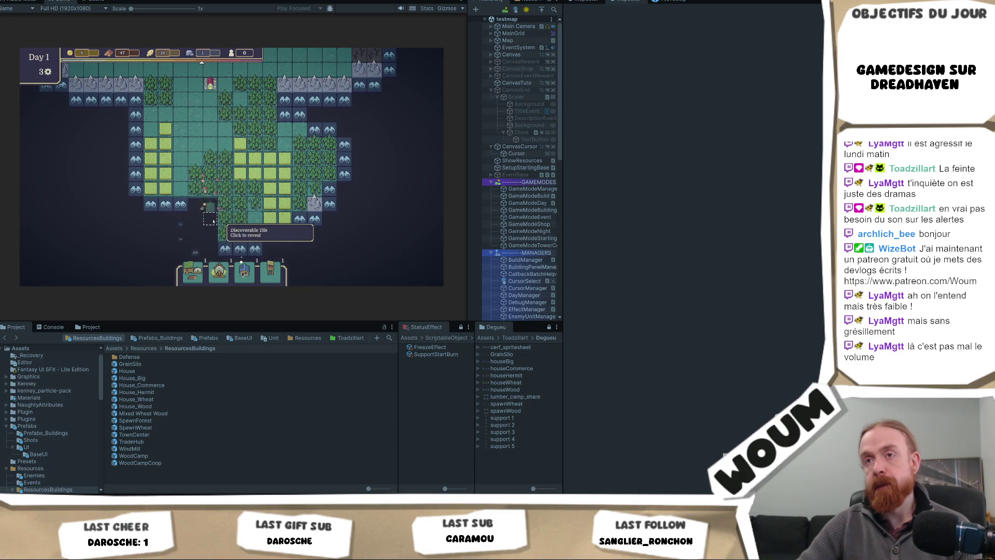
{"action": "left_click", "coordinate": [210, 219]}
{"action": "left_click", "coordinate": [150, 205]}
{"action": "left_click", "coordinate": [158, 234]}
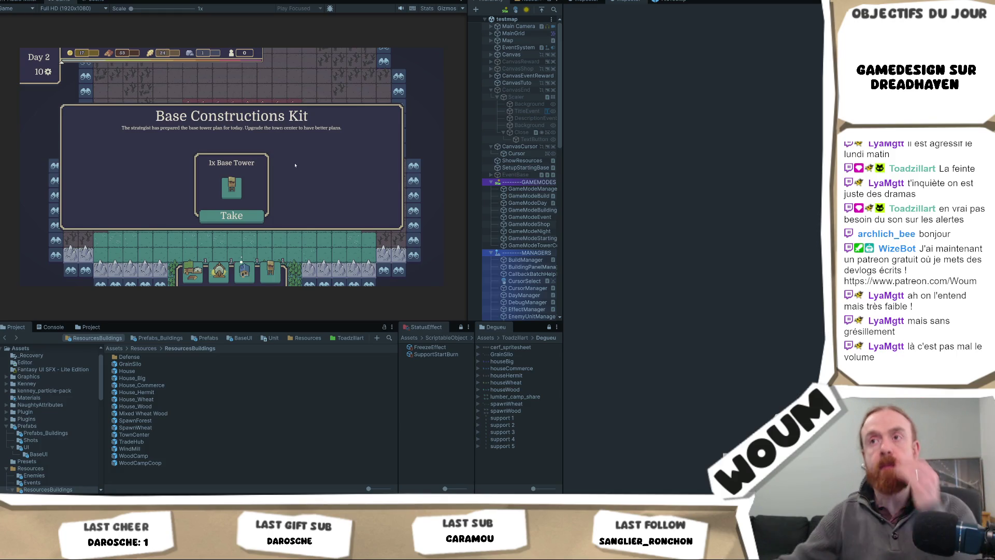
Step: Take the Base Tower and the middle building pack, then reveal tiles on the left edge
{"action": "left_click", "coordinate": [240, 216]}
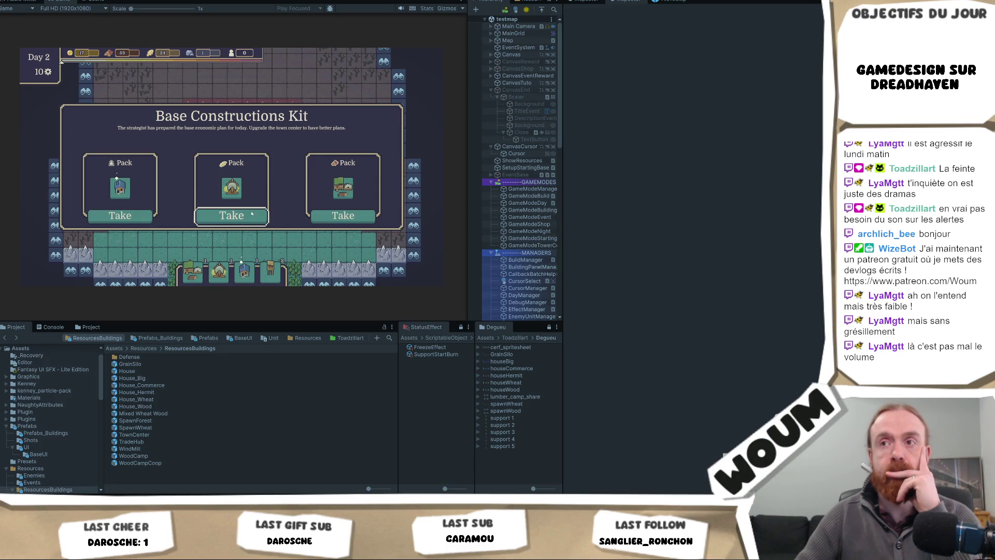
{"action": "left_click", "coordinate": [252, 214]}
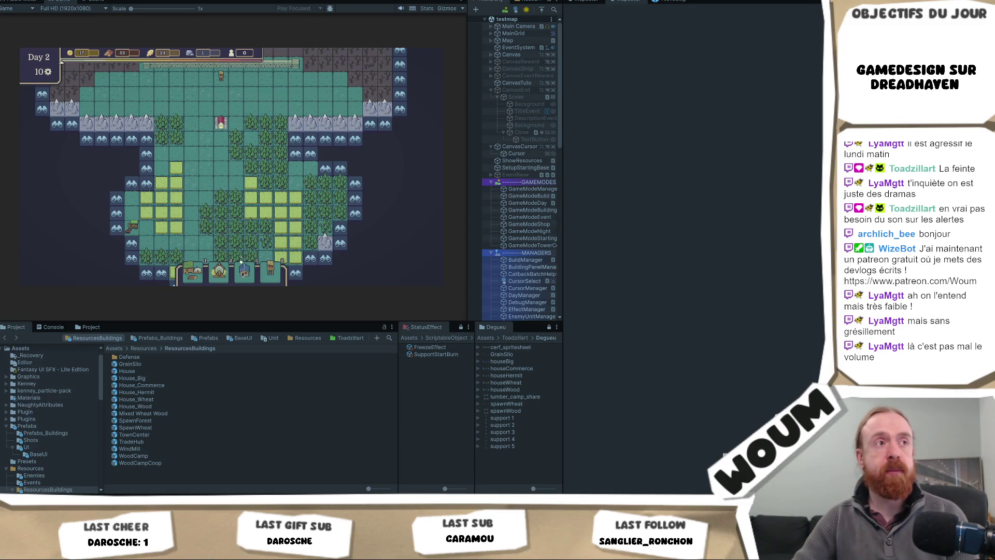
{"action": "left_click", "coordinate": [132, 183]}
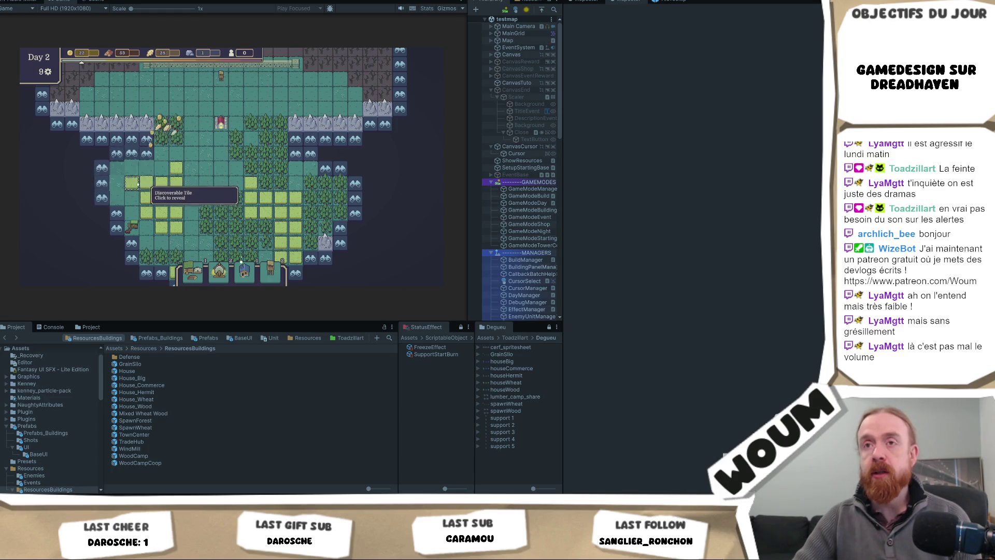
{"action": "left_click", "coordinate": [129, 146]}
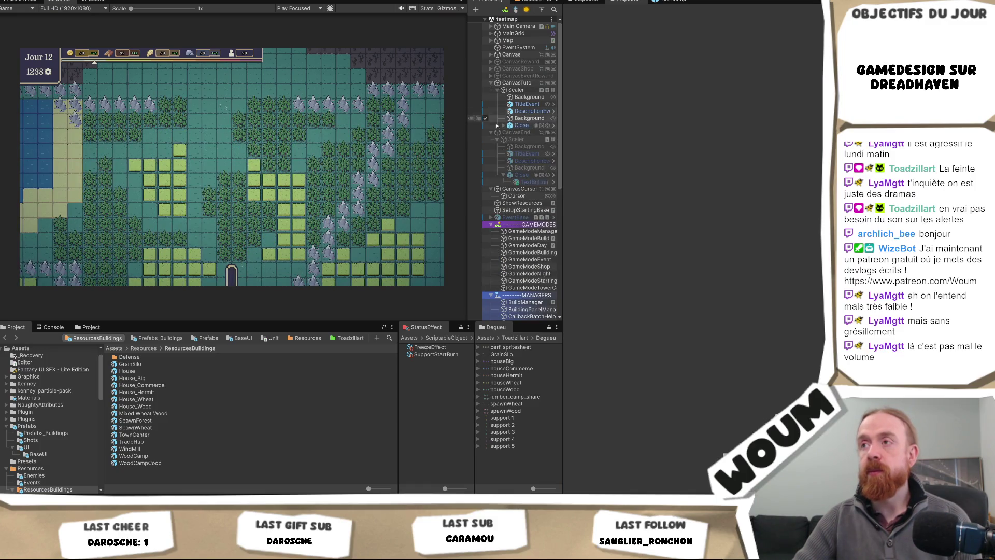
Step: Select the end screen's DescriptionEvent and add a new paragraph after 'perdue.' in its Text Input
{"action": "left_click", "coordinate": [531, 161]}
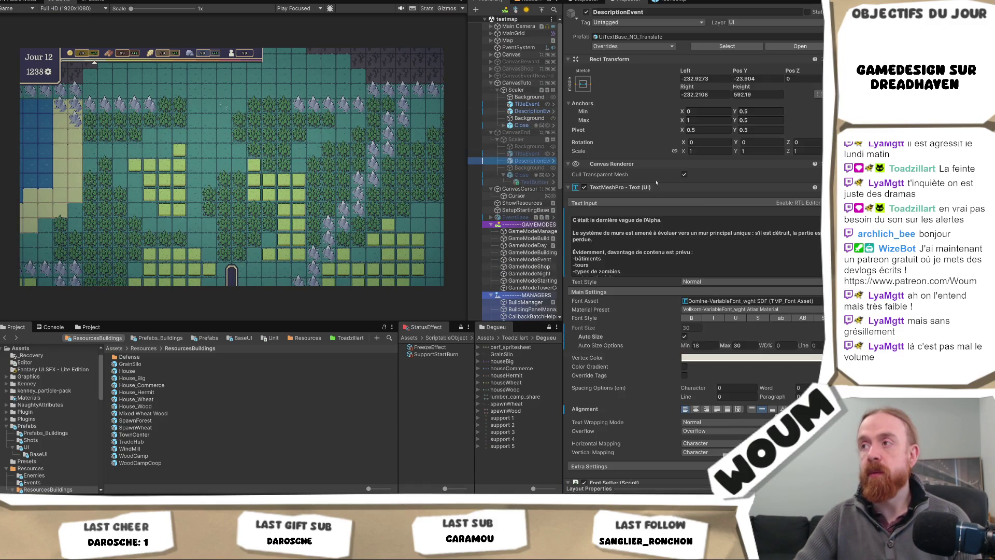
{"action": "scroll", "coordinate": [680, 263], "scroll_direction": "down", "scroll_amount": 1}
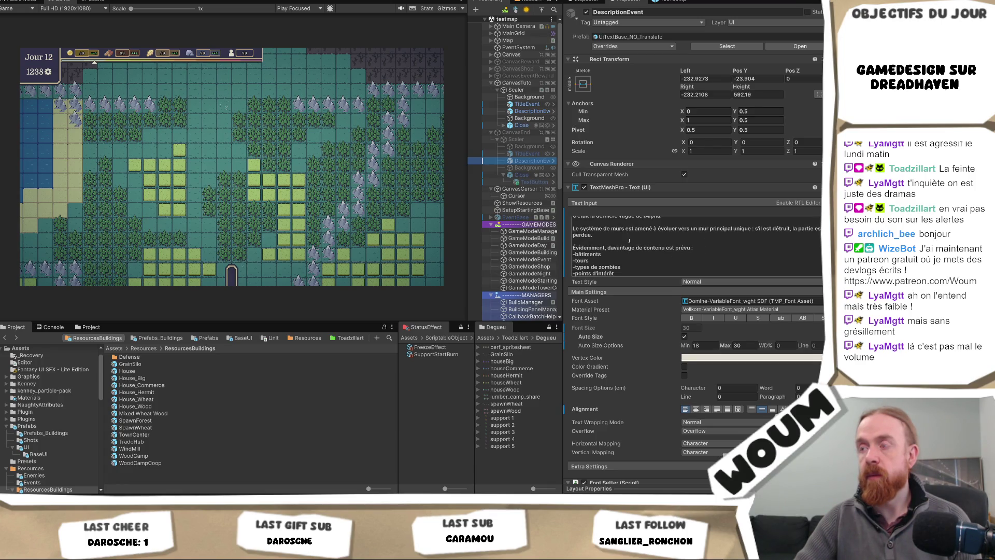
{"action": "scroll", "coordinate": [614, 233], "scroll_direction": "up", "scroll_amount": 1}
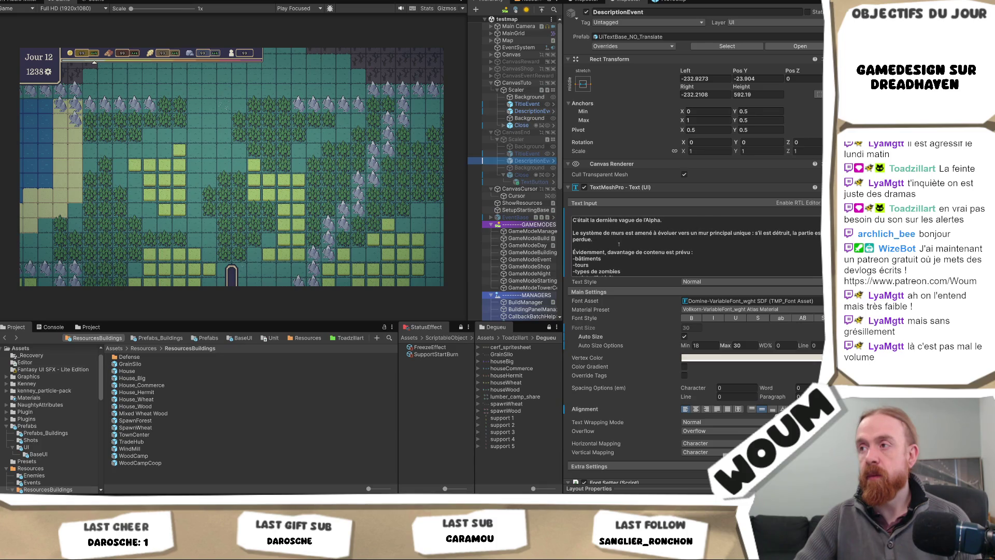
{"action": "left_click", "coordinate": [620, 242]}
{"action": "left_click", "coordinate": [620, 242]}
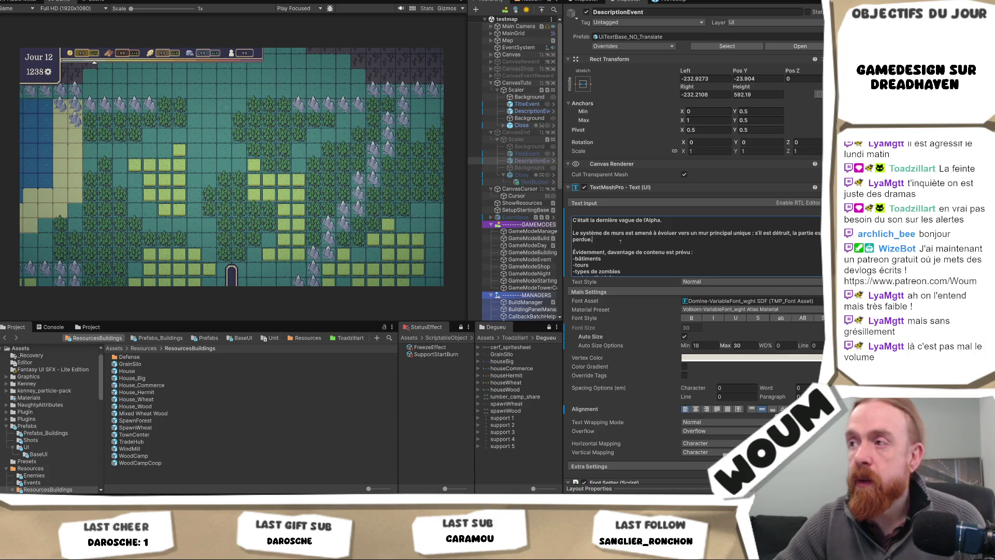
{"action": "key", "text": "Return"}
{"action": "key", "text": "Return"}
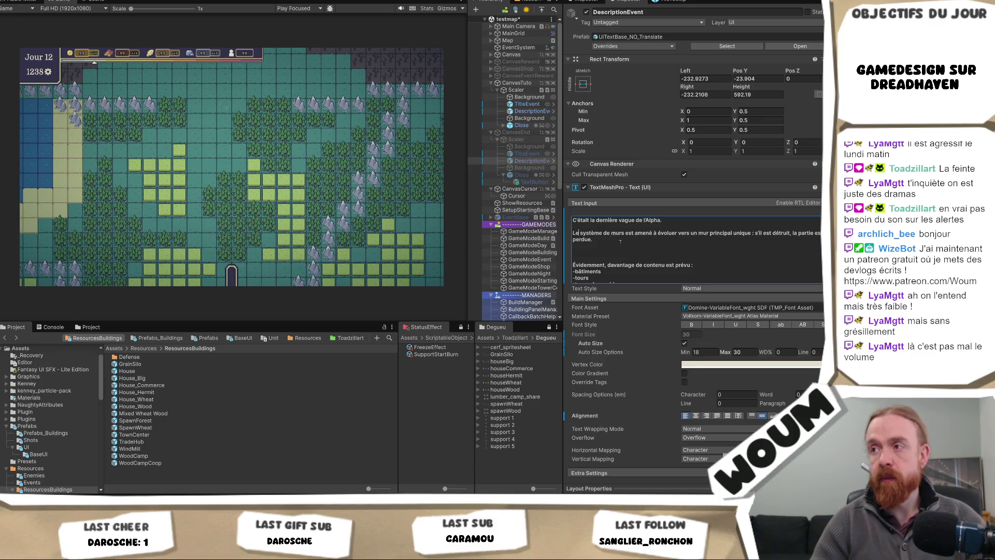
{"action": "type", "text": "s"}
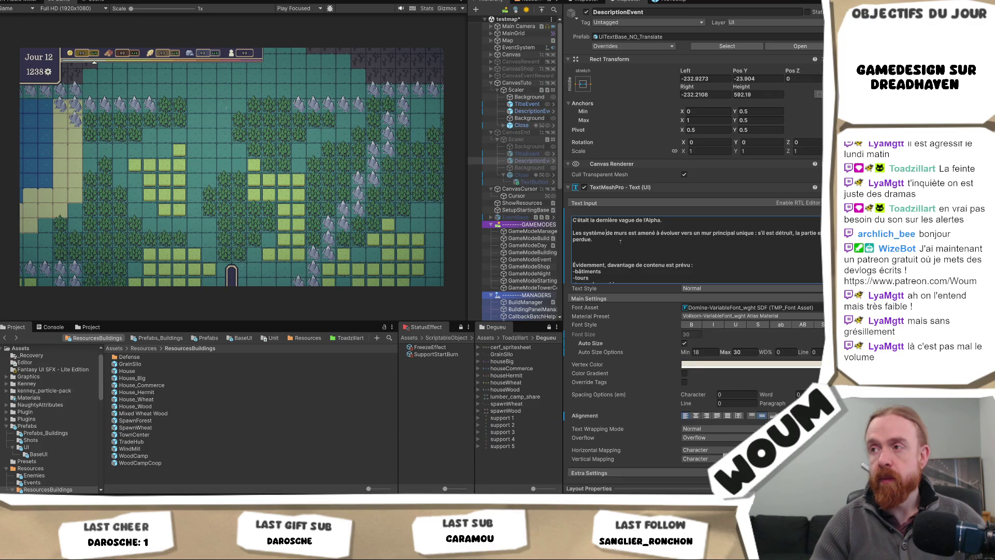
Step: Restore the description and write the danger paragraph: increases each wave, reducible by événements/bâtiments
{"action": "key", "text": "ctrl+z"}
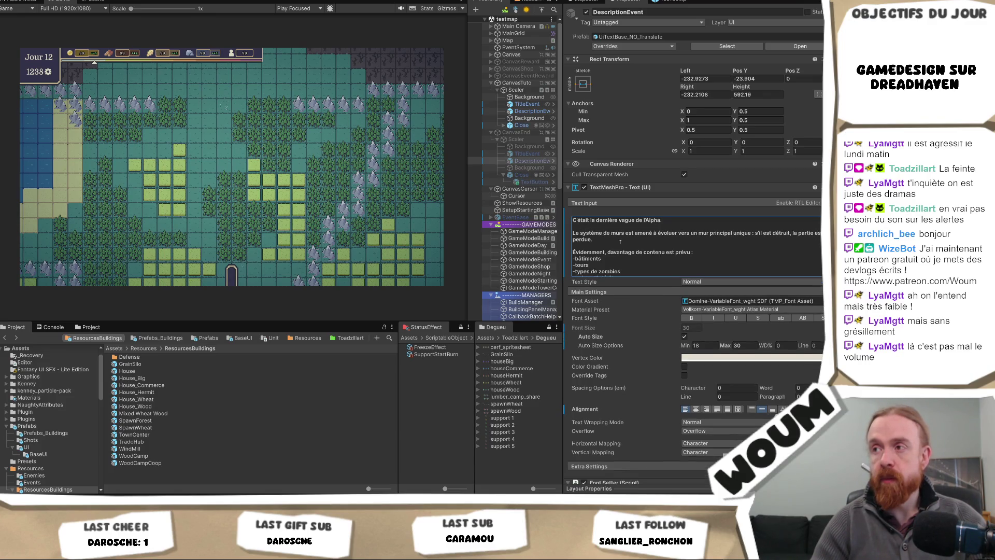
{"action": "key", "text": "ctrl+a"}
{"action": "key", "text": "ctrl+c"}
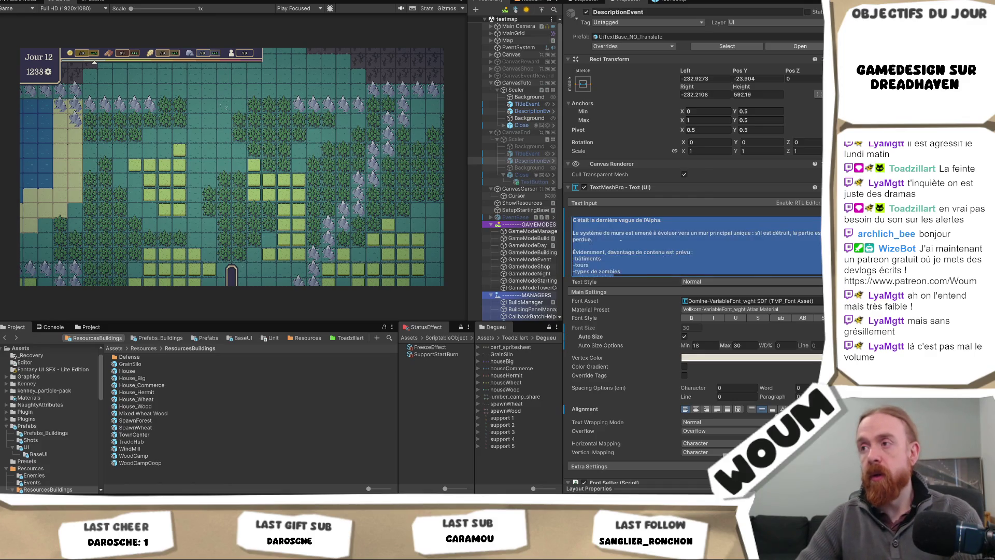
{"action": "key", "text": "BackSpace"}
{"action": "key", "text": "ctrl+v"}
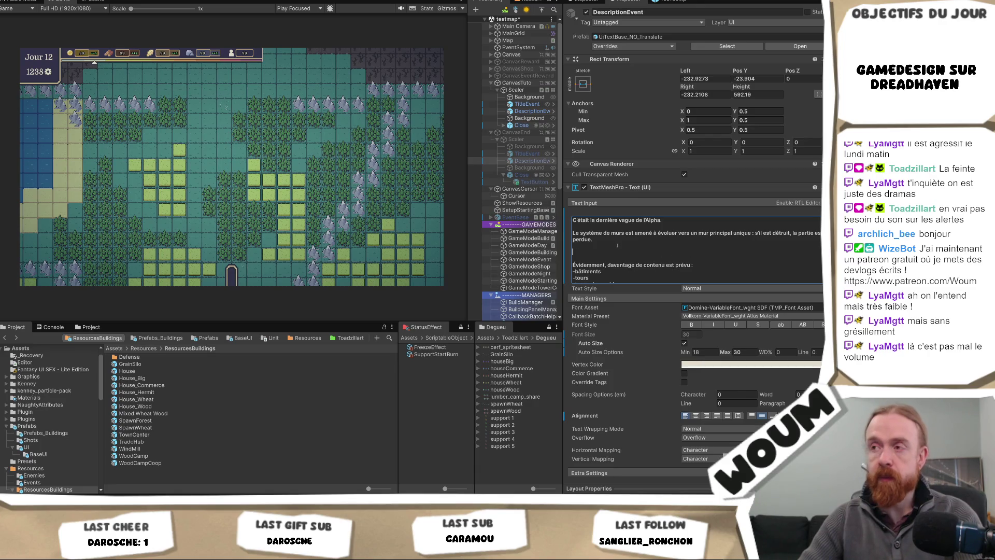
{"action": "type", "text": "n système de"}
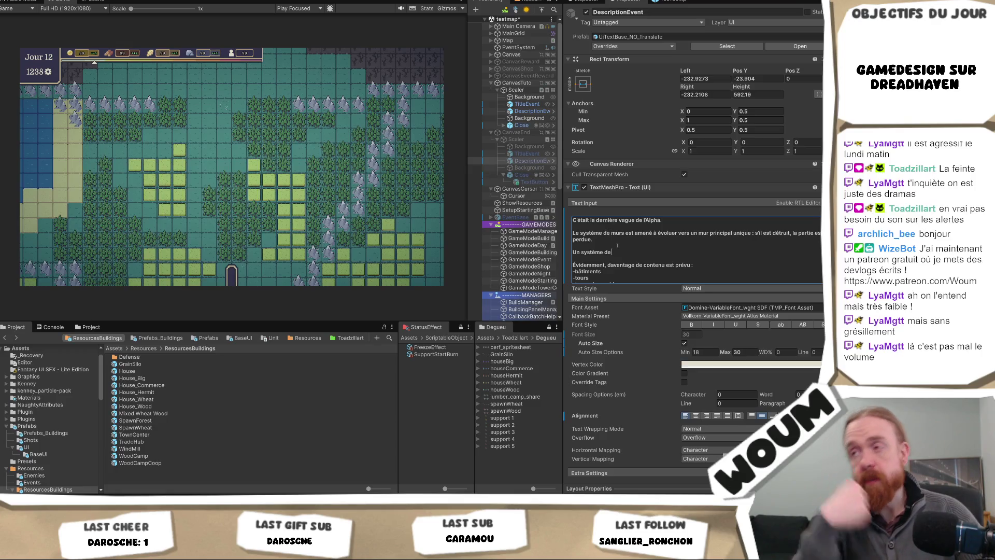
{"action": "type", "text": " danger qui "}
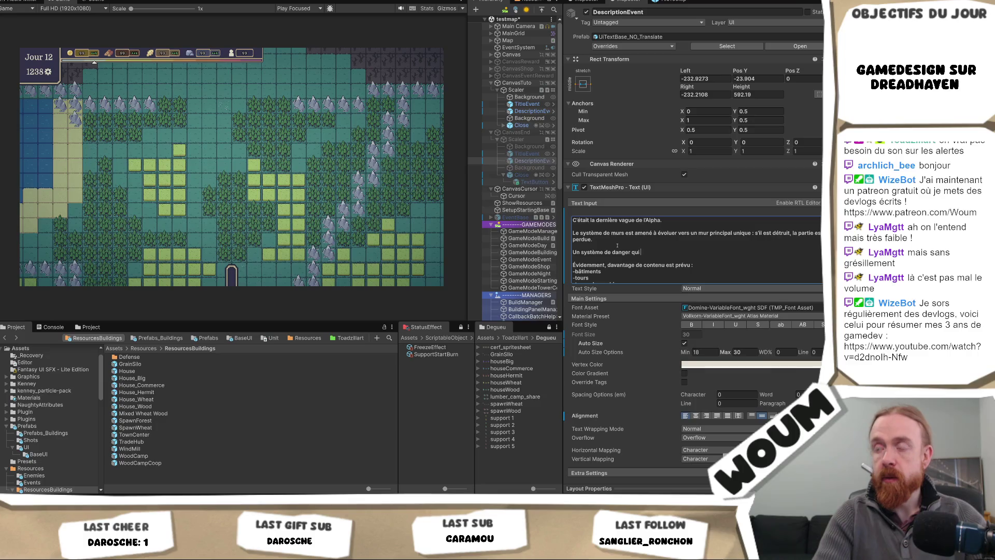
{"action": "type", "text": "augmente"}
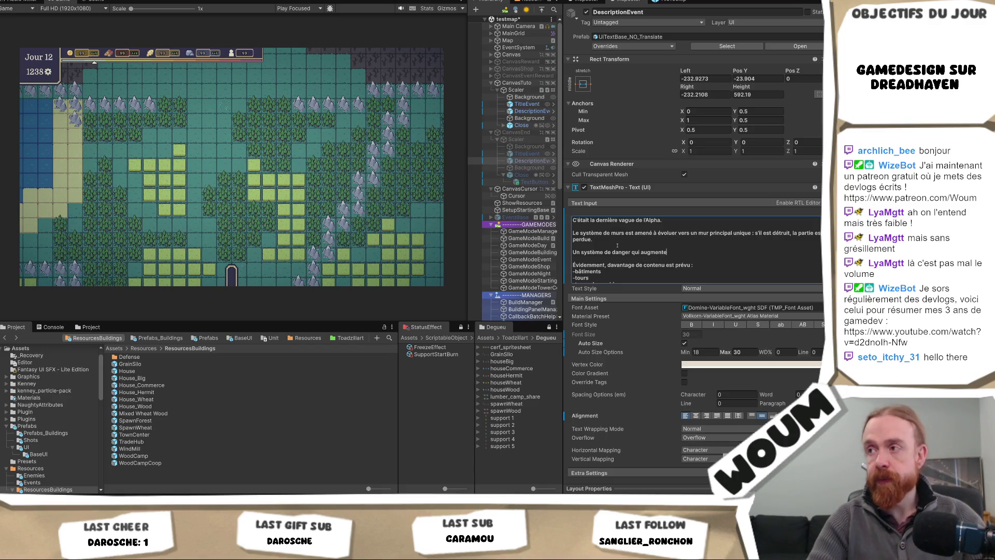
{"action": "type", "text": " à cha"}
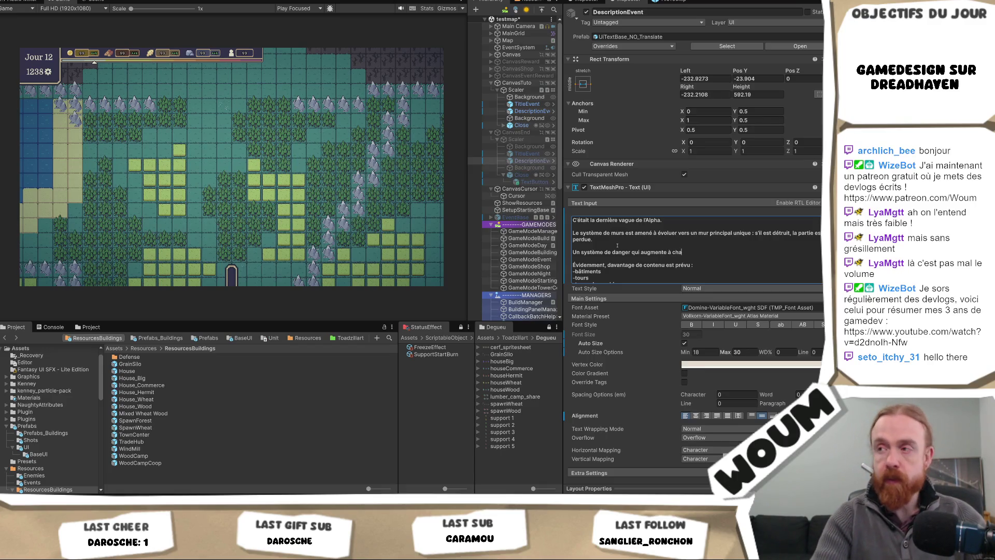
{"action": "type", "text": "que vague et peu être r"}
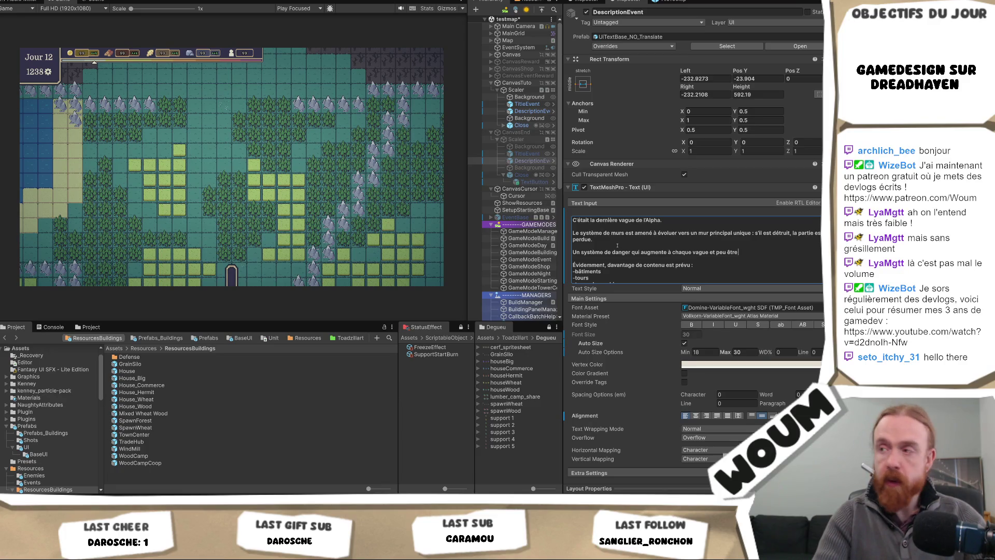
{"action": "type", "text": "éduit par"}
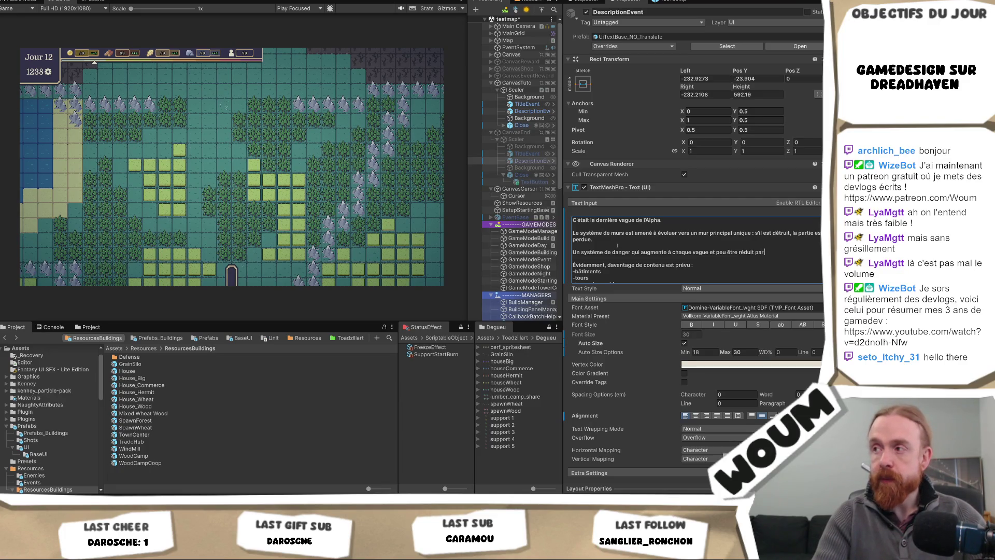
{"action": "type", "text": " des événements/bât"}
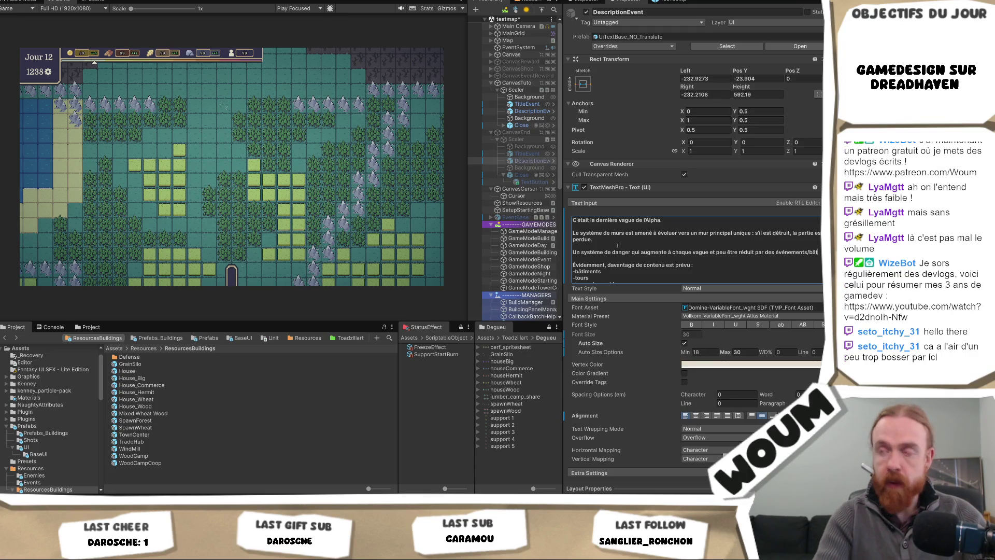
{"action": "type", "text": "ments"}
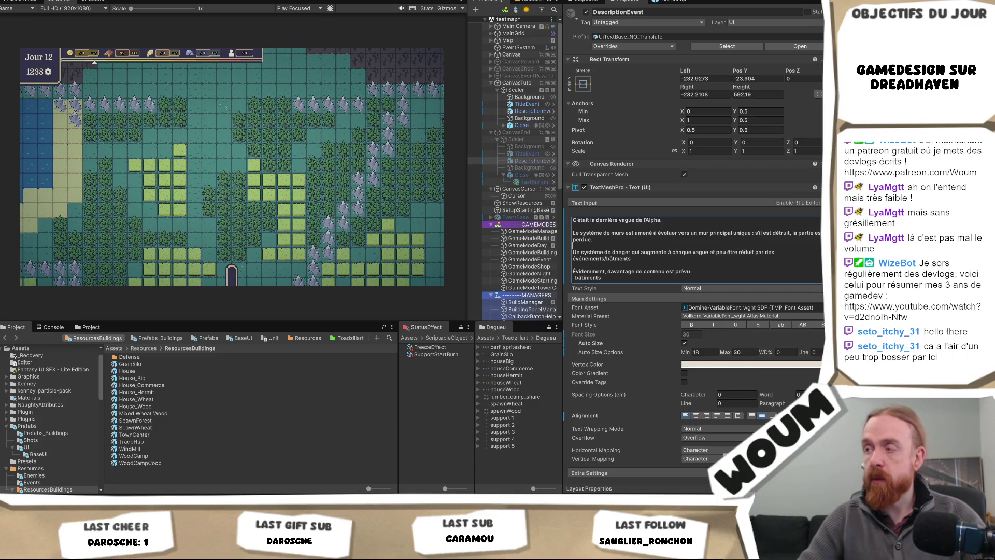
Step: Insert '(ou accentué)' after réduit and start a 'Systèmes à venir' line
{"action": "left_click", "coordinate": [749, 250]}
{"action": "type", "text": "(ou accentué)"}
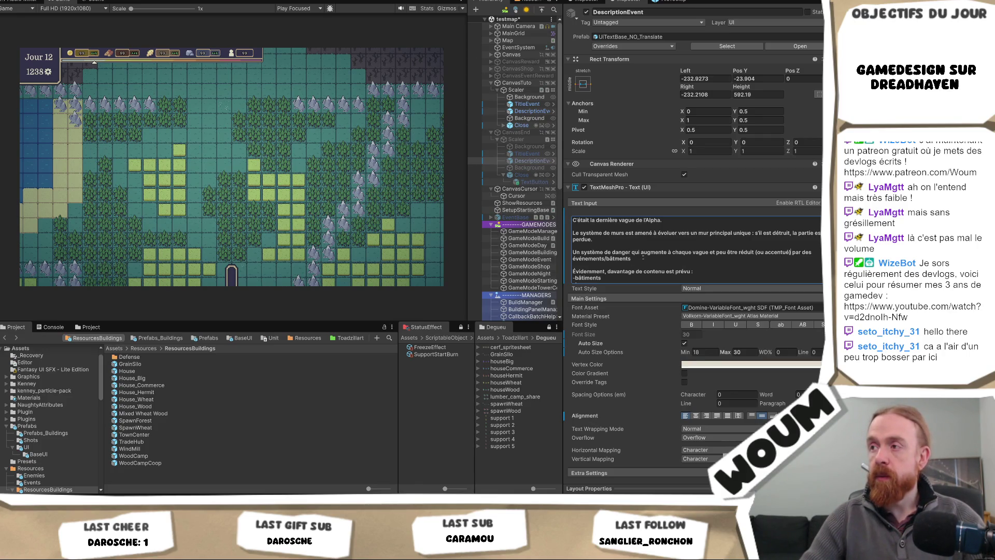
{"action": "key", "text": "Return"}
{"action": "type", "text": "S"}
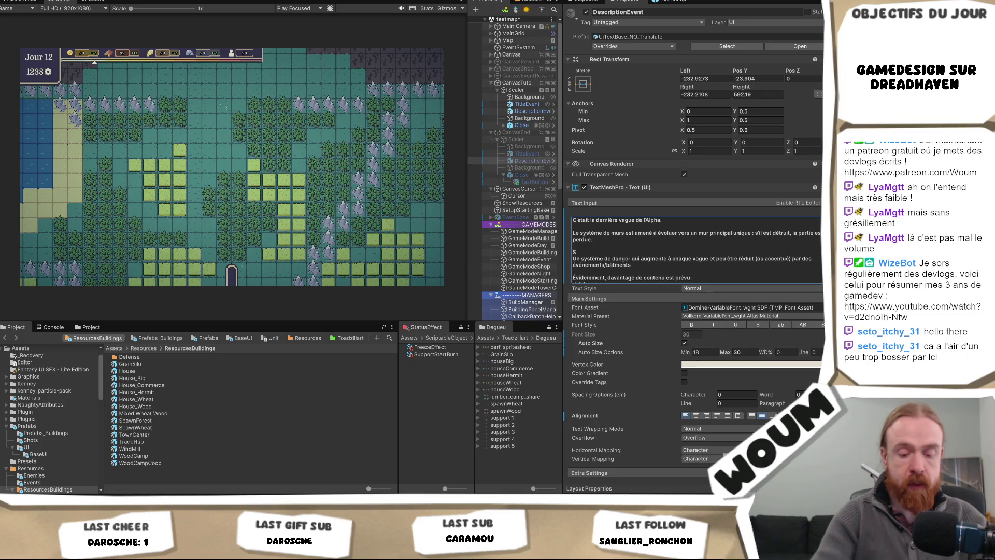
{"action": "type", "text": "ystèmes à venir"}
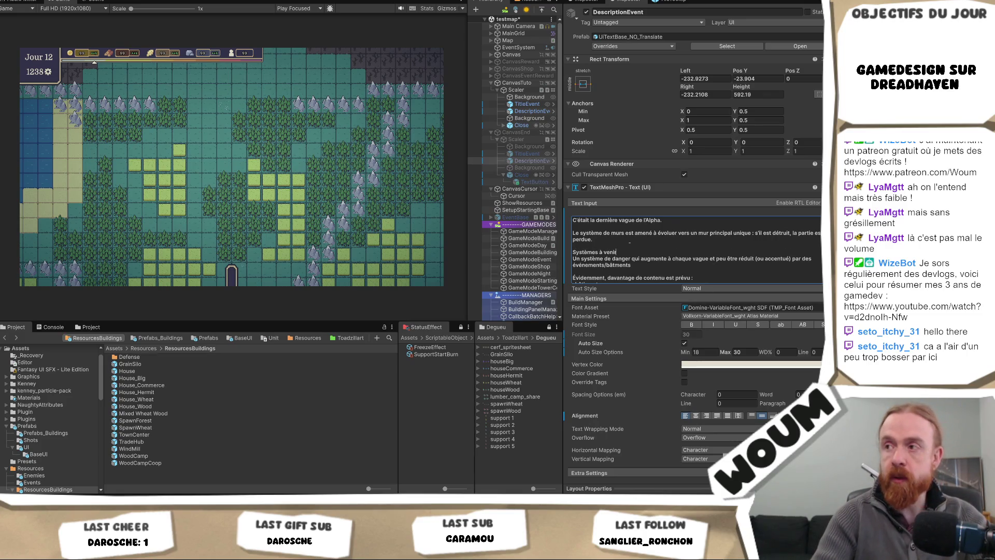
Step: Move the walls paragraph under 'Systèmes à venir' as a '-' bullet and add an empty bullet line
{"action": "key", "text": "shift+Up"}
{"action": "key", "text": "shift+Up"}
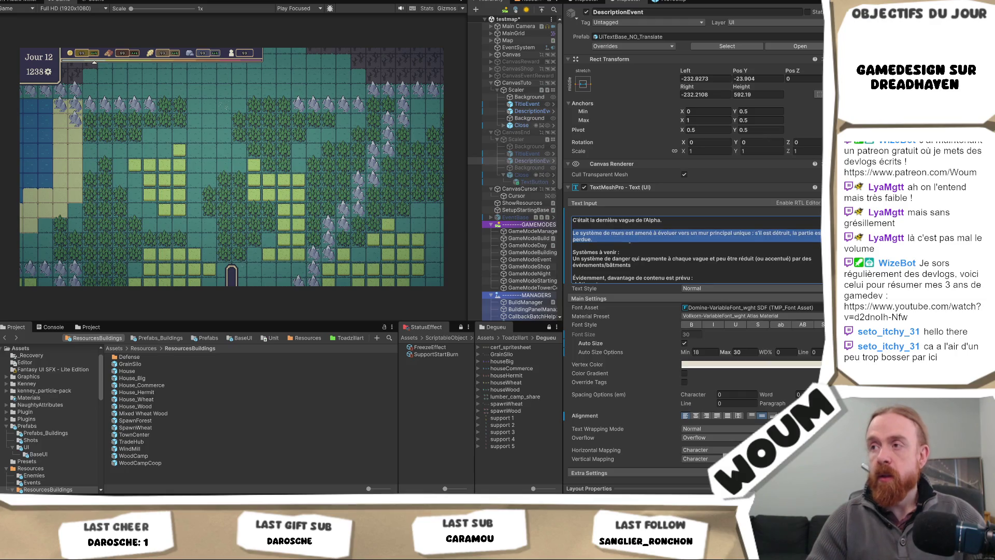
{"action": "key", "text": "BackSpace"}
{"action": "key", "text": "BackSpace"}
{"action": "key", "text": "Down"}
{"action": "type", "text": "-"}
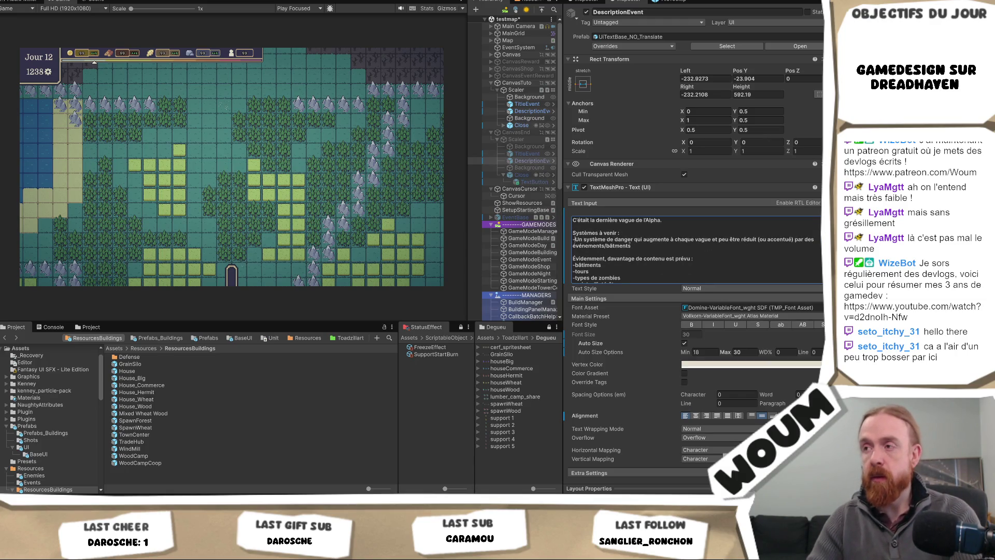
{"action": "key", "text": "Return"}
{"action": "key", "text": "Up"}
{"action": "key", "text": "ctrl+v"}
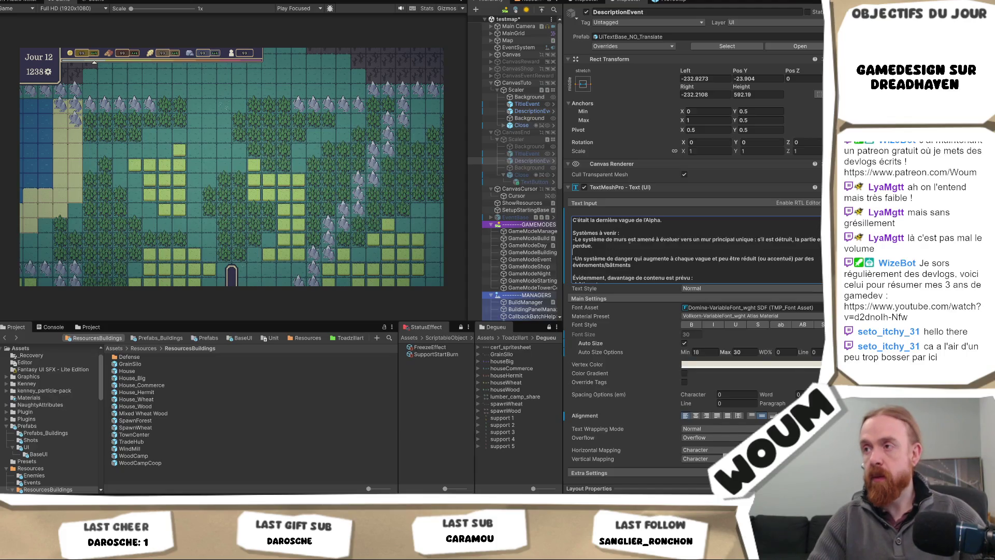
{"action": "key", "text": "BackSpace"}
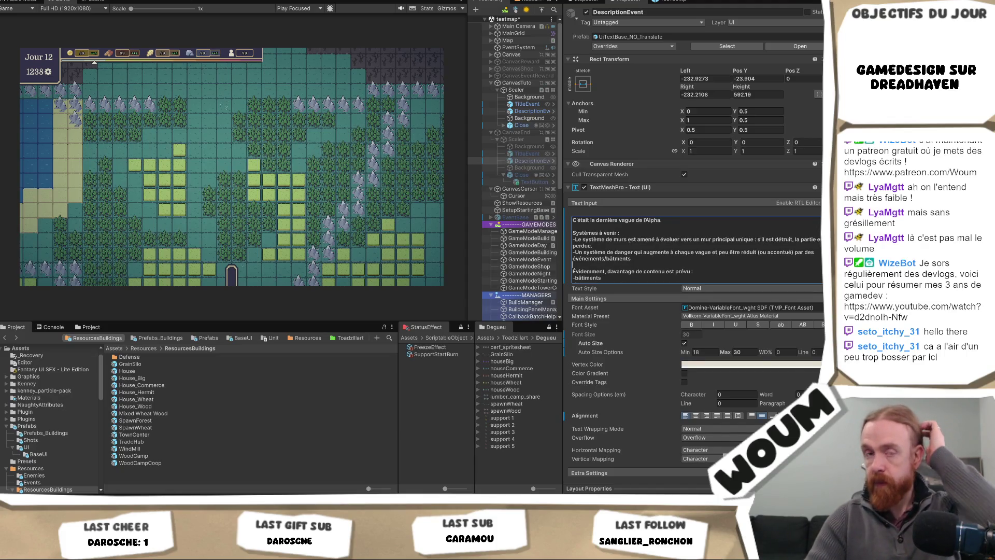
{"action": "key", "text": "Return"}
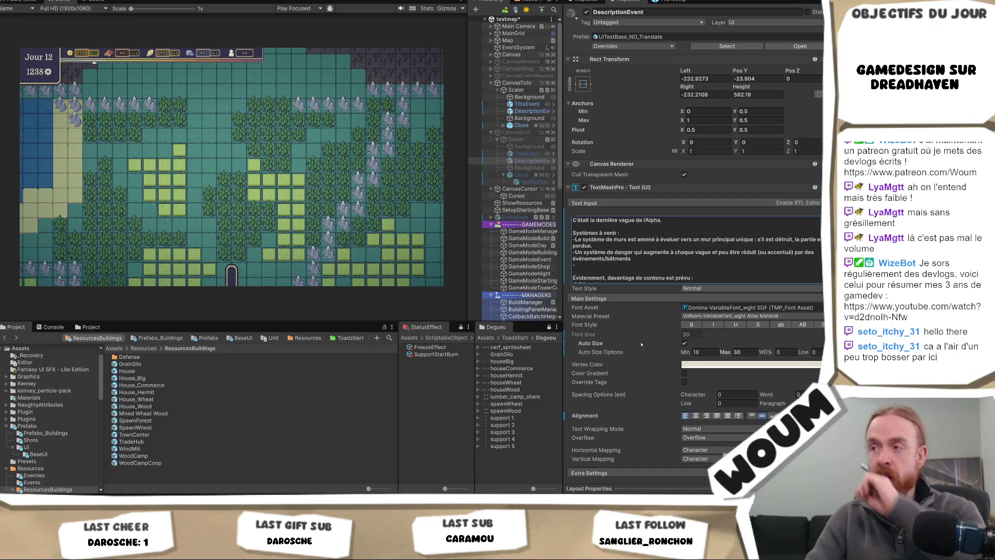
{"action": "left_click", "coordinate": [599, 268]}
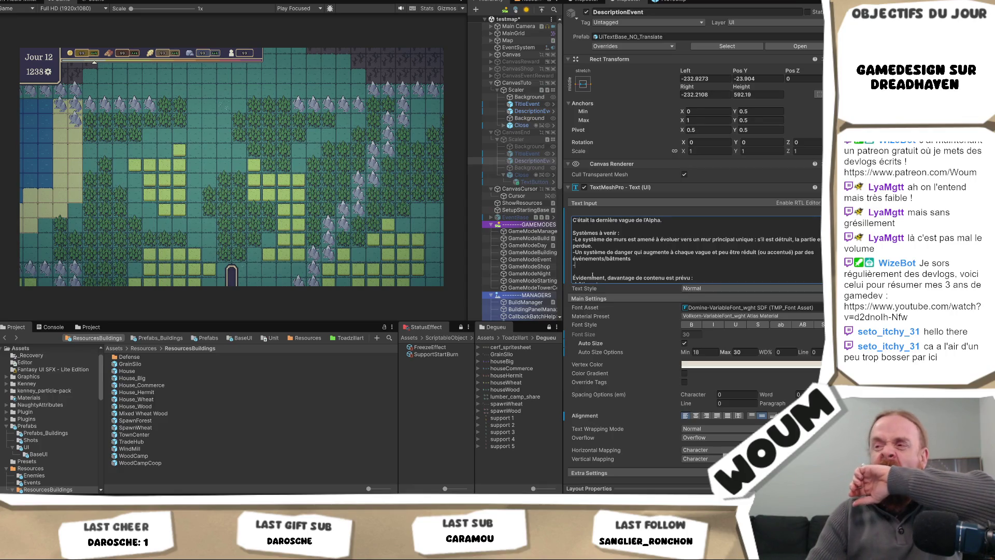
Step: Type the bullet 'Un système de reliques (bonus sur certains éléments du jeu)'
{"action": "type", "text": "Un système de reliques "}
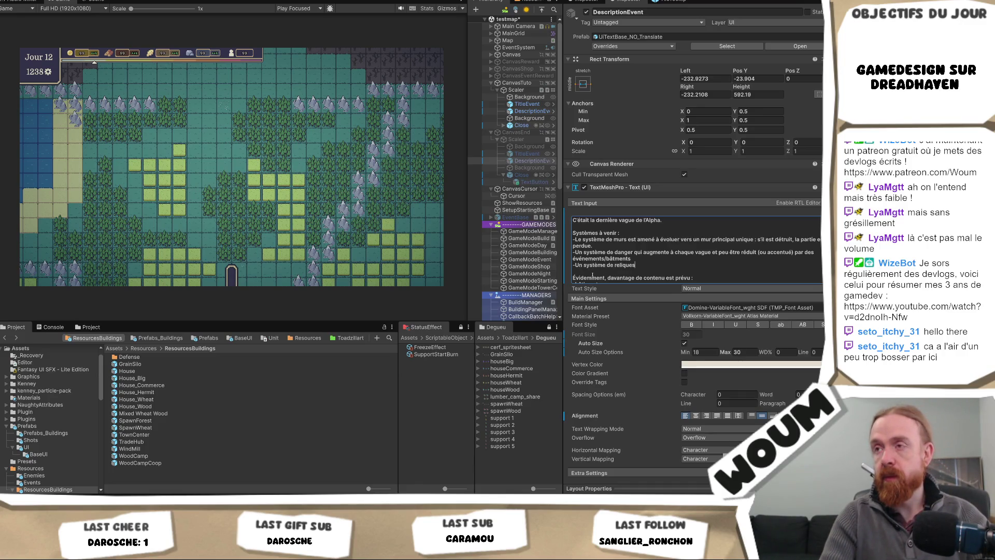
{"action": "type", "text": "qu"}
{"action": "key", "text": "BackSpace"}
{"action": "key", "text": "BackSpace"}
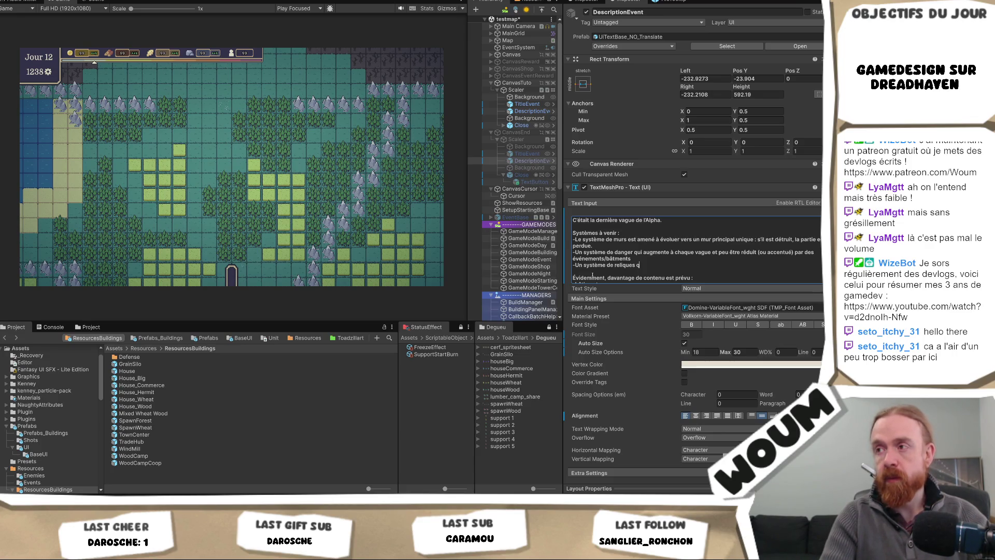
{"action": "type", "text": "bon"}
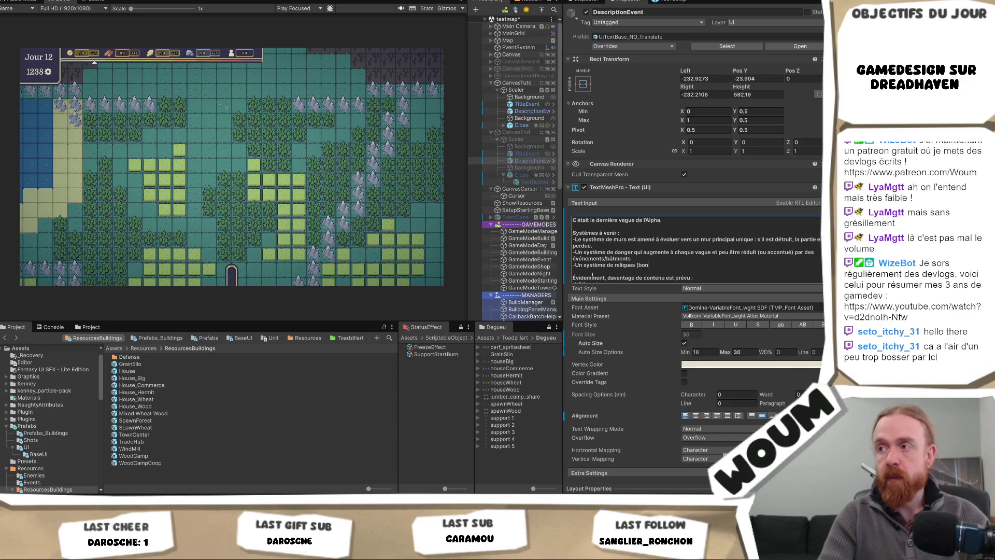
{"action": "type", "text": "us sur c"}
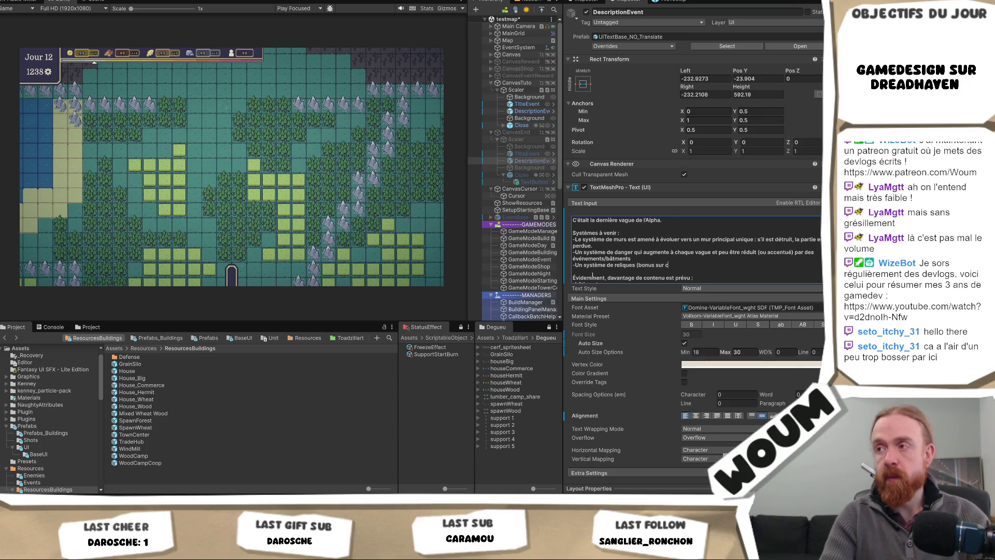
{"action": "type", "text": "ertains éléments du jeu)"}
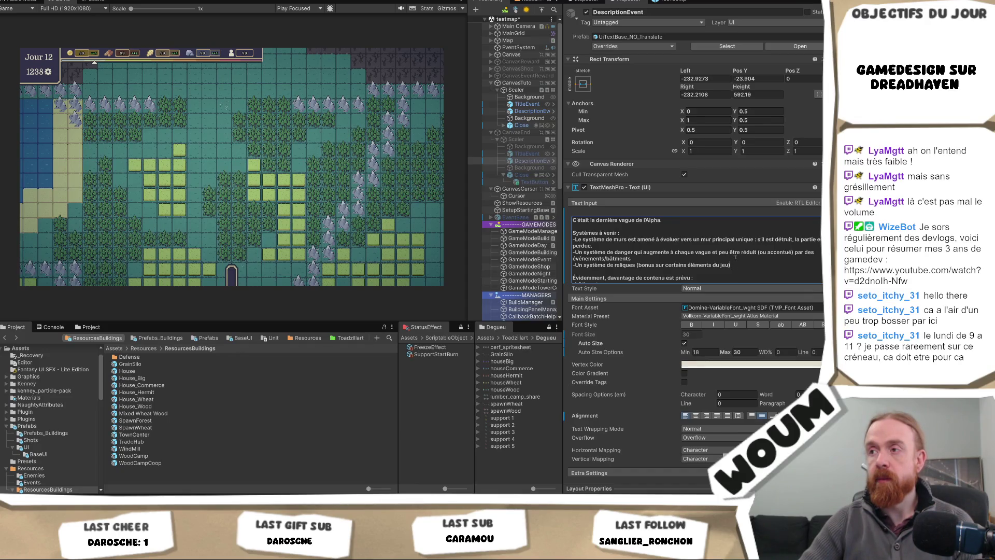
{"action": "scroll", "coordinate": [738, 260], "scroll_direction": "down", "scroll_amount": 1}
{"action": "scroll", "coordinate": [738, 261], "scroll_direction": "up", "scroll_amount": 1}
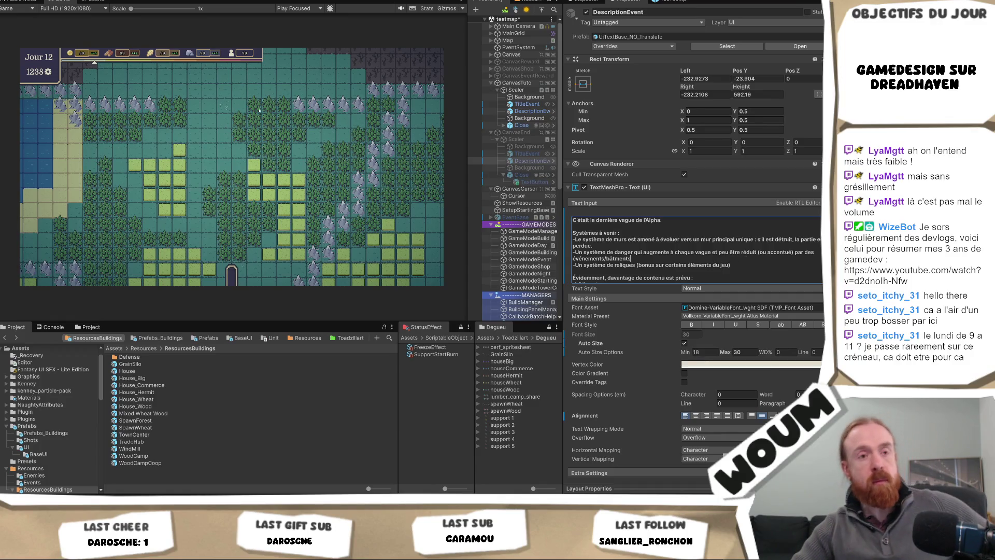
Step: Select the CanvasTuto Scaler to show its Welcome Panel settings, and widen the Hierarchy panel
{"action": "left_click", "coordinate": [516, 90]}
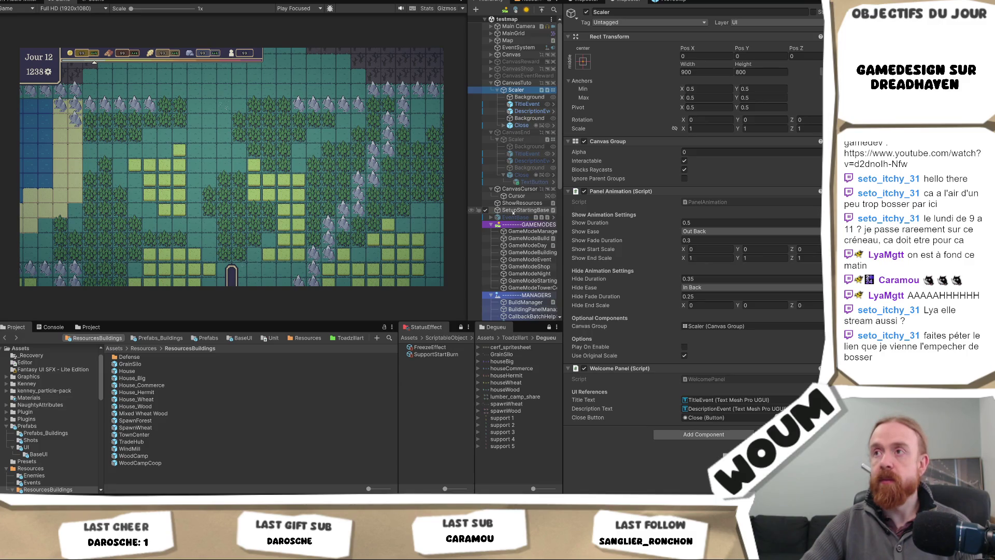
{"action": "mouse_move", "coordinate": [466, 183]}
{"action": "left_mouse_down"}
{"action": "mouse_move", "coordinate": [420, 194]}
{"action": "mouse_move", "coordinate": [430, 205]}
{"action": "mouse_move", "coordinate": [417, 206]}
{"action": "mouse_move", "coordinate": [436, 208]}
{"action": "mouse_move", "coordinate": [428, 208]}
{"action": "left_mouse_up"}
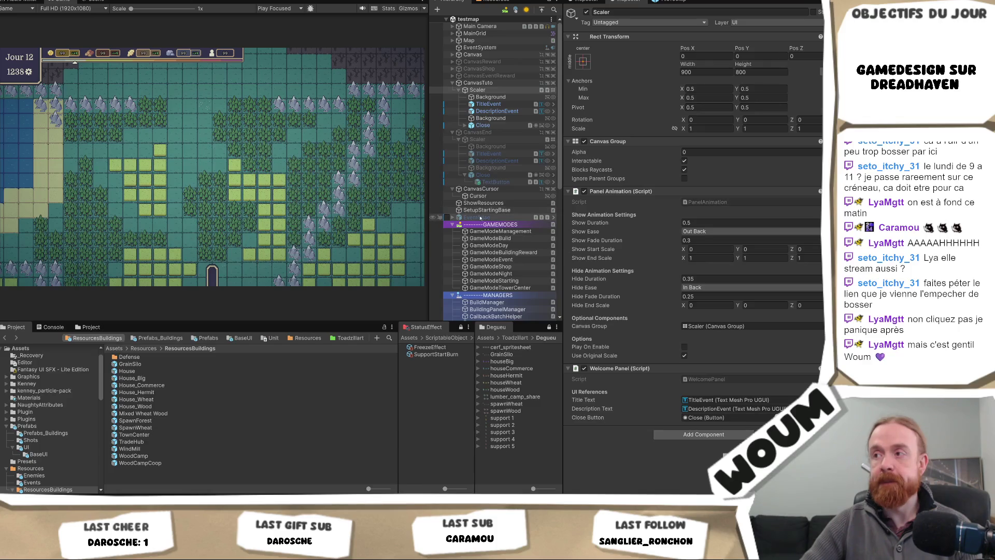
{"action": "scroll", "coordinate": [485, 218], "scroll_direction": "down", "scroll_amount": 2}
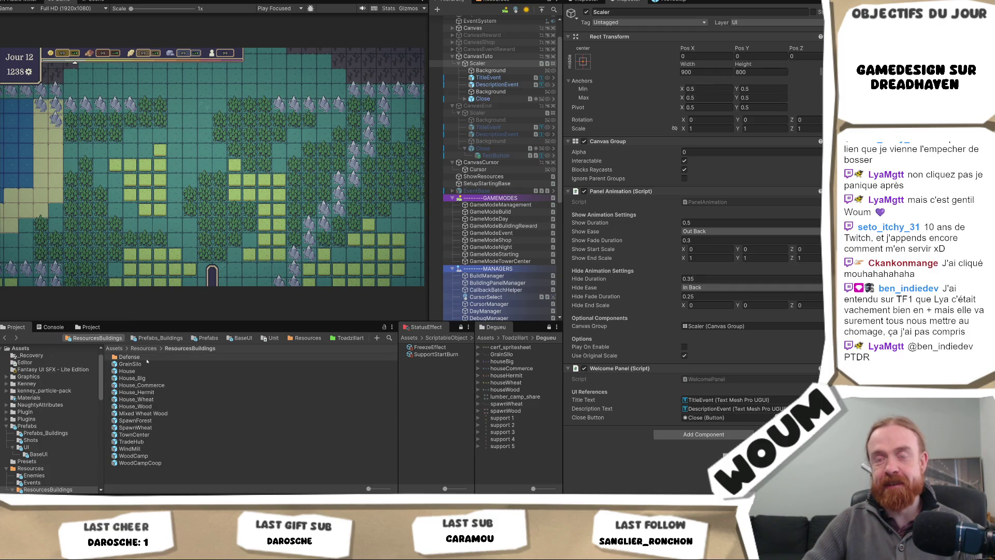
Step: Open the Defense folder and browse its prefabs, such as BaseTower, Baliste and JesterTower
{"action": "double_click", "coordinate": [146, 359]}
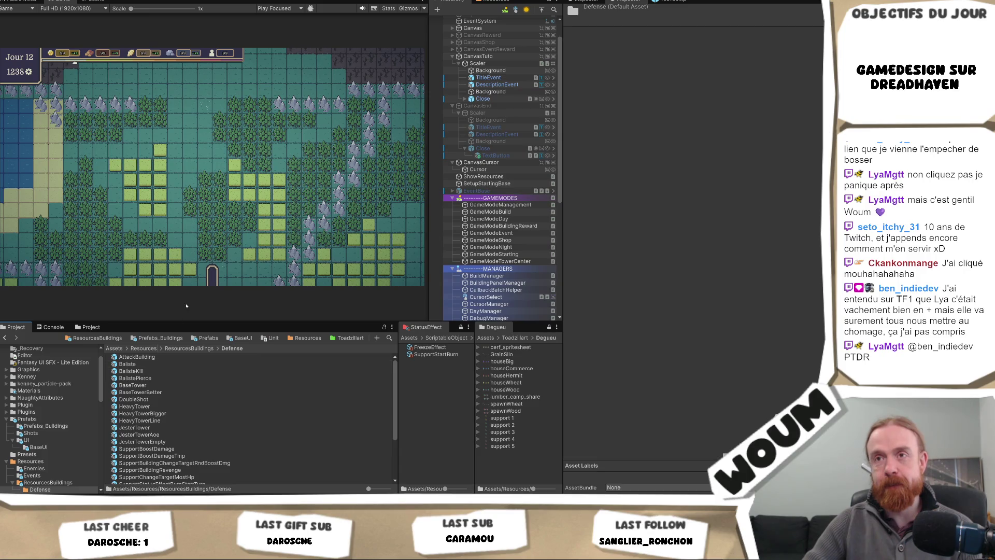
{"action": "scroll", "coordinate": [155, 394], "scroll_direction": "down", "scroll_amount": 3}
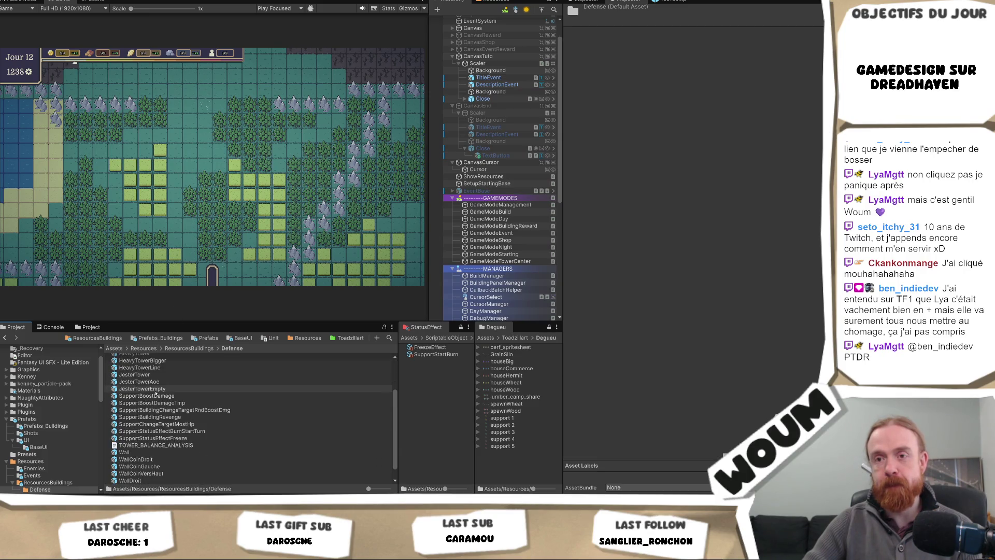
{"action": "scroll", "coordinate": [156, 394], "scroll_direction": "up", "scroll_amount": 3}
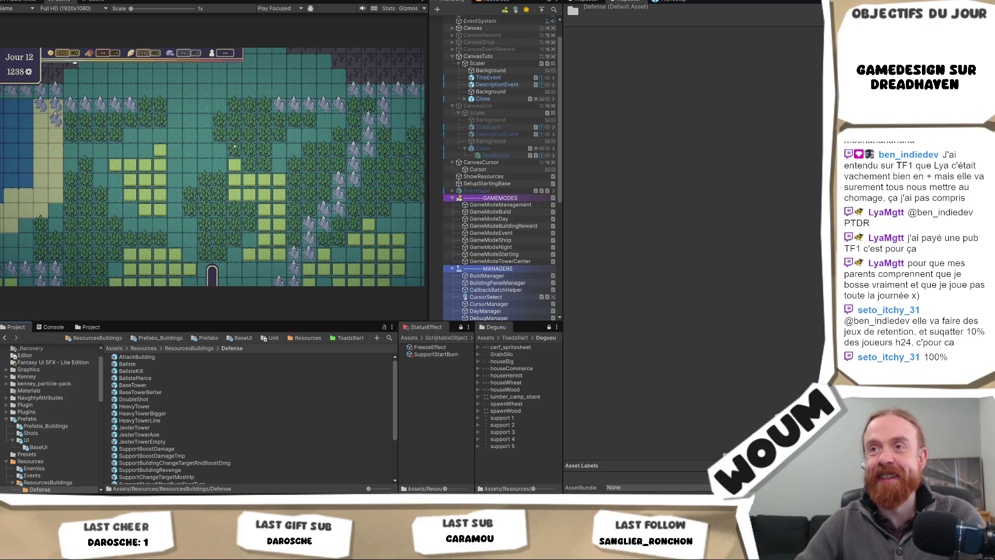
Step: Widen the Game view and return from Defense to the ResourcesBuildings folder
{"action": "left_click_drag", "start_coordinate": [429, 50], "coordinate": [463, 51]}
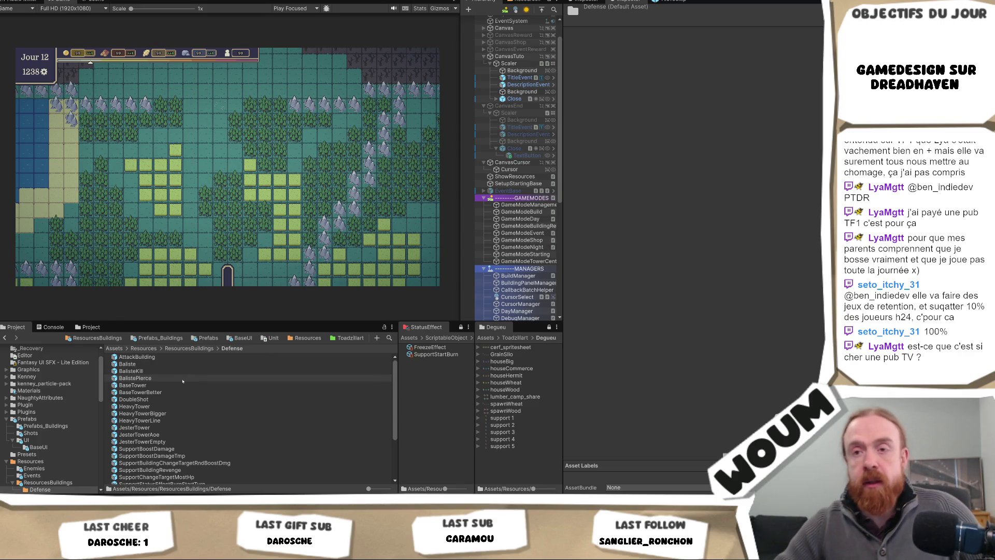
{"action": "key", "text": "BackSpace"}
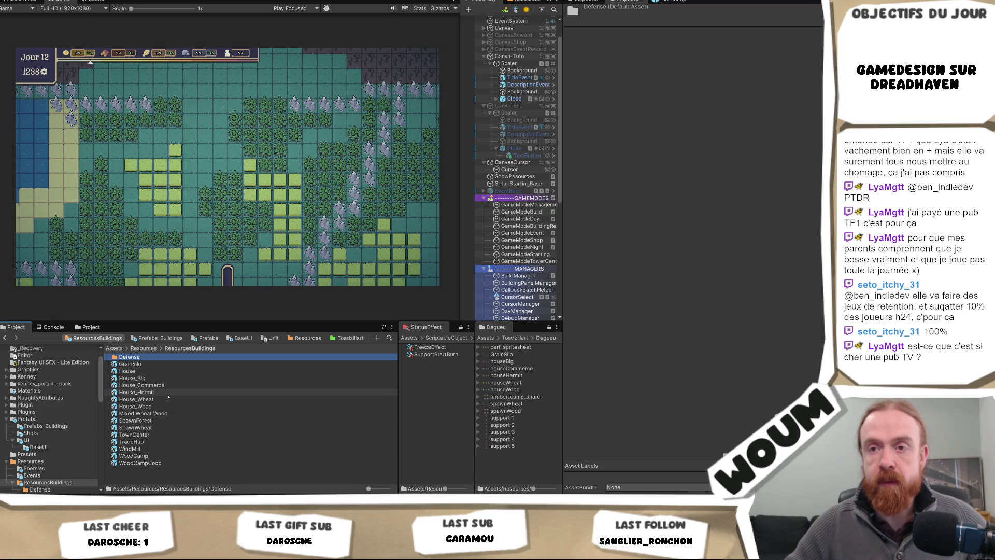
Step: Open the House_Hermit prefab and inspect its production component and production text display
{"action": "double_click", "coordinate": [167, 395]}
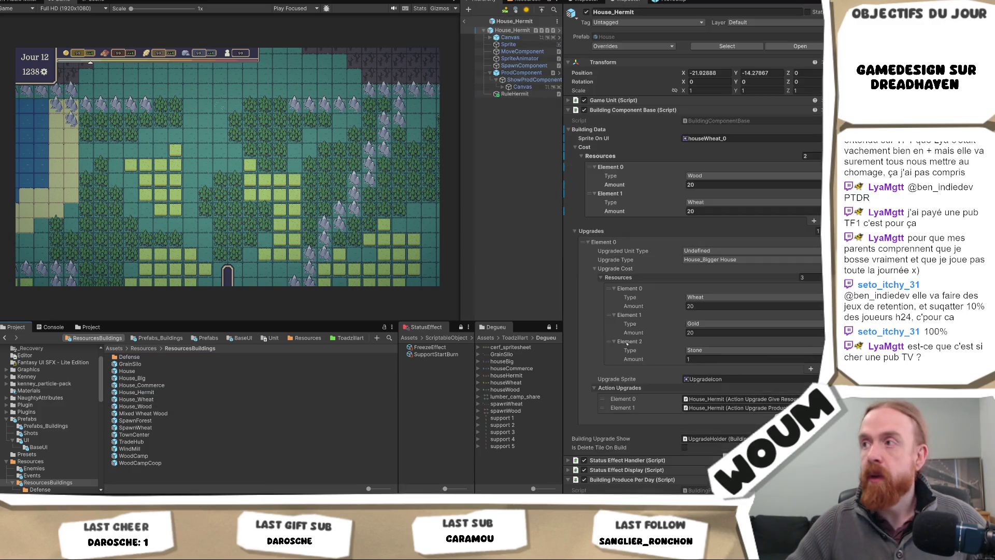
{"action": "left_click", "coordinate": [525, 74]}
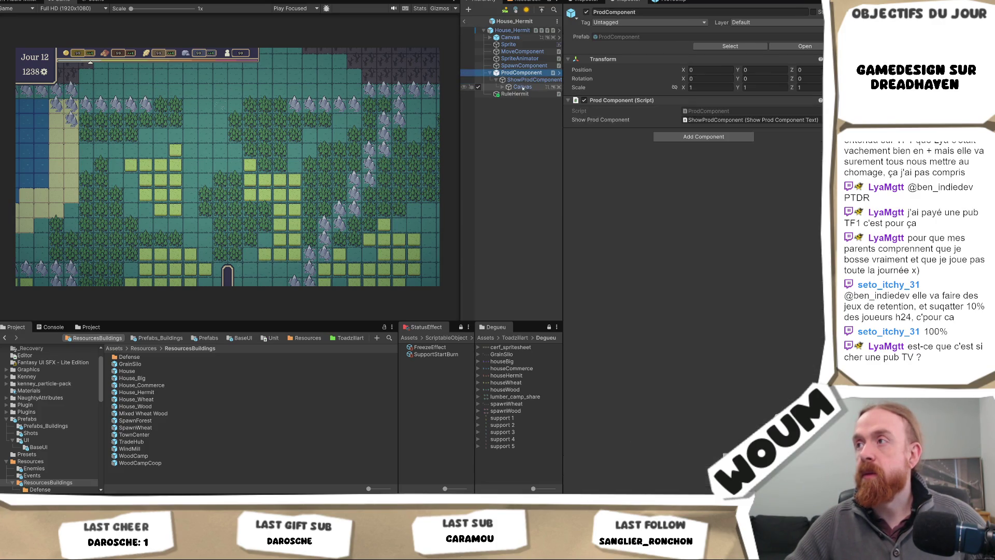
{"action": "left_click", "coordinate": [528, 79]}
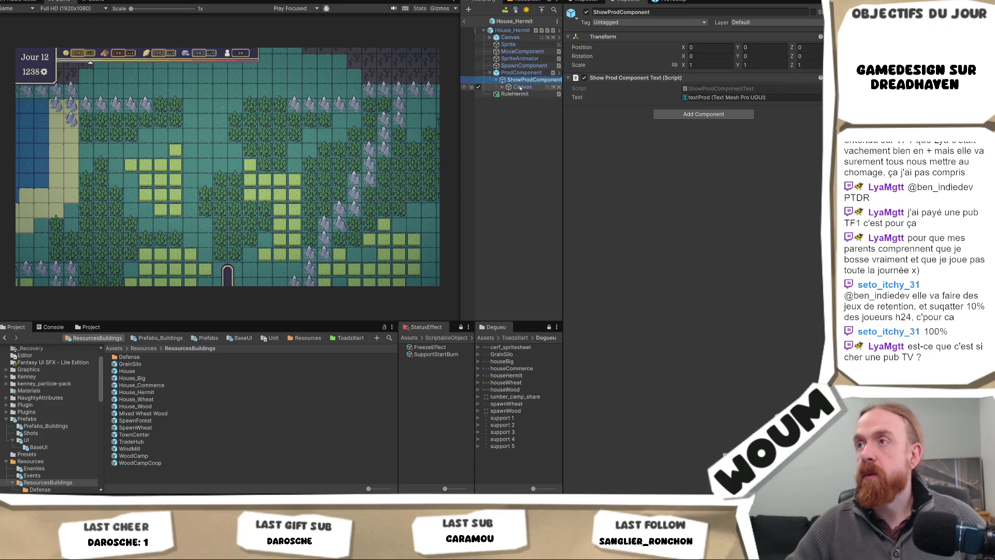
Step: Check RuleHermit's 2×2 Diamond range and locate the BuildingRuleCheckHermit script in Project
{"action": "left_click", "coordinate": [517, 95]}
{"action": "left_click", "coordinate": [577, 97]}
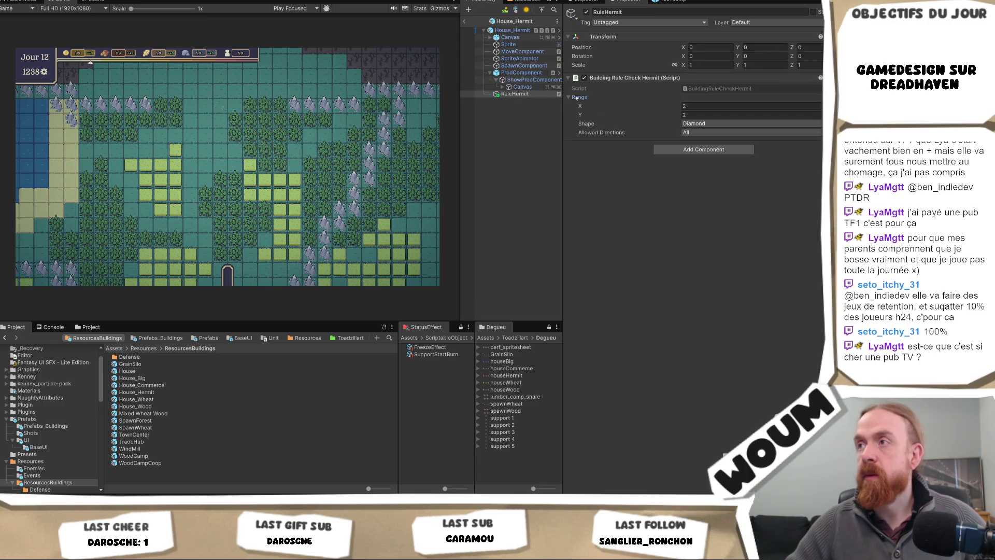
{"action": "left_click", "coordinate": [693, 89]}
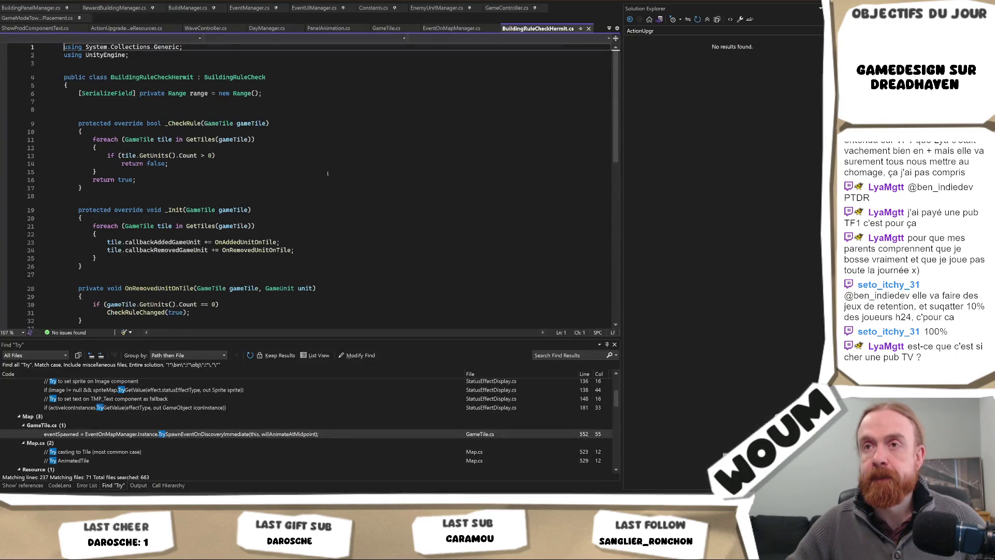
Step: Read through the BuildingRuleCheckHermit script in Visual Studio
{"action": "scroll", "coordinate": [289, 199], "scroll_direction": "down", "scroll_amount": 4}
{"action": "scroll", "coordinate": [289, 200], "scroll_direction": "down", "scroll_amount": 2}
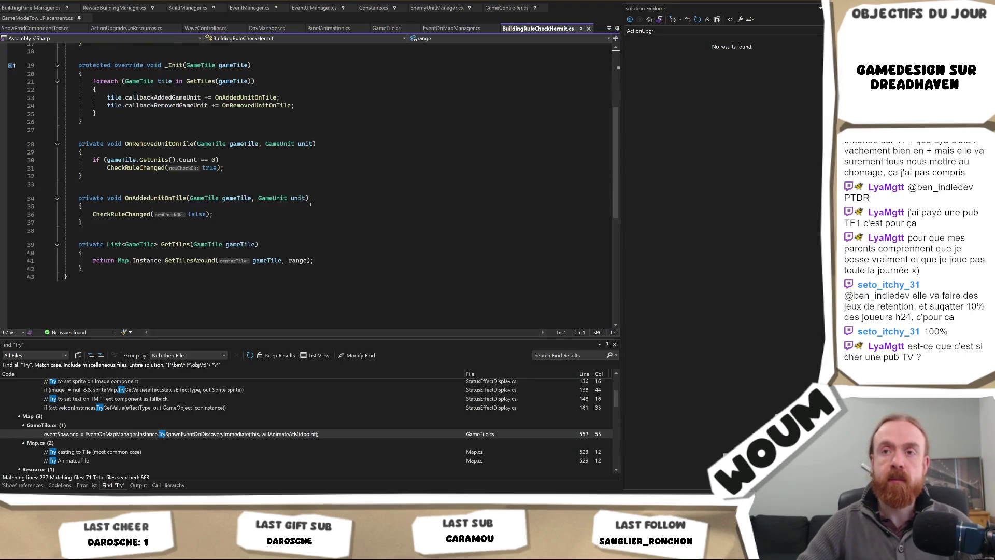
{"action": "scroll", "coordinate": [314, 199], "scroll_direction": "up", "scroll_amount": 6}
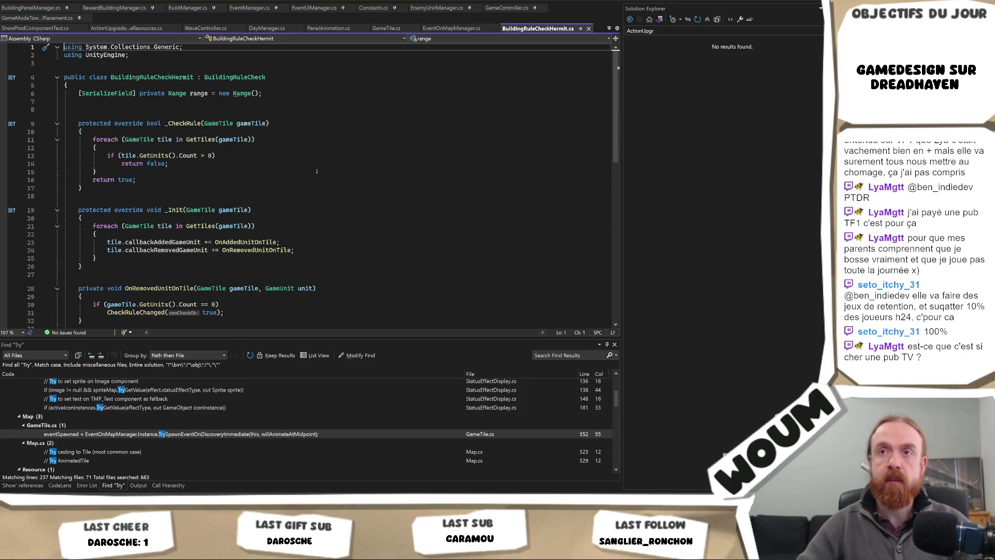
Step: Back in Unity, reopen the hermit script, then list the ResourcesBuildings prefabs
{"action": "key", "text": "alt+Tab"}
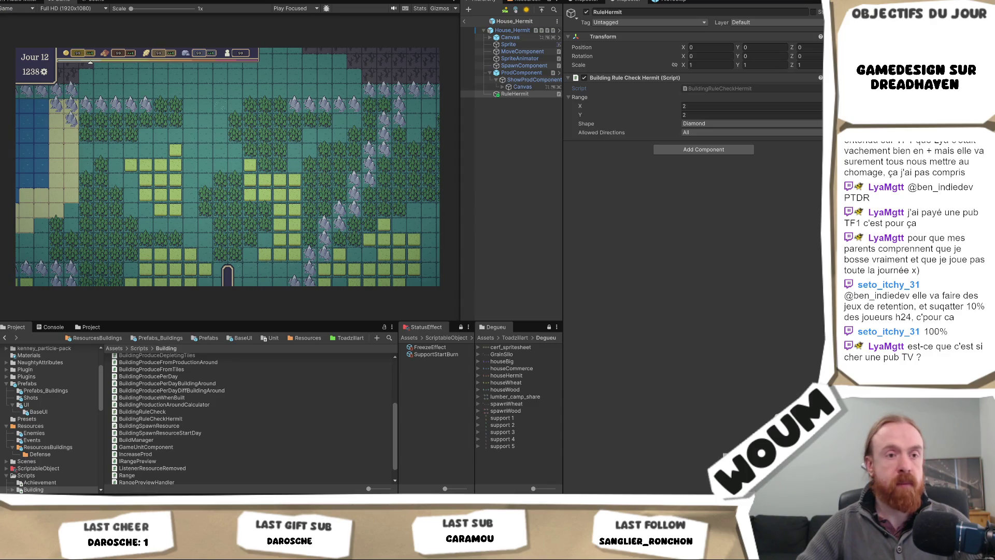
{"action": "double_click", "coordinate": [703, 90]}
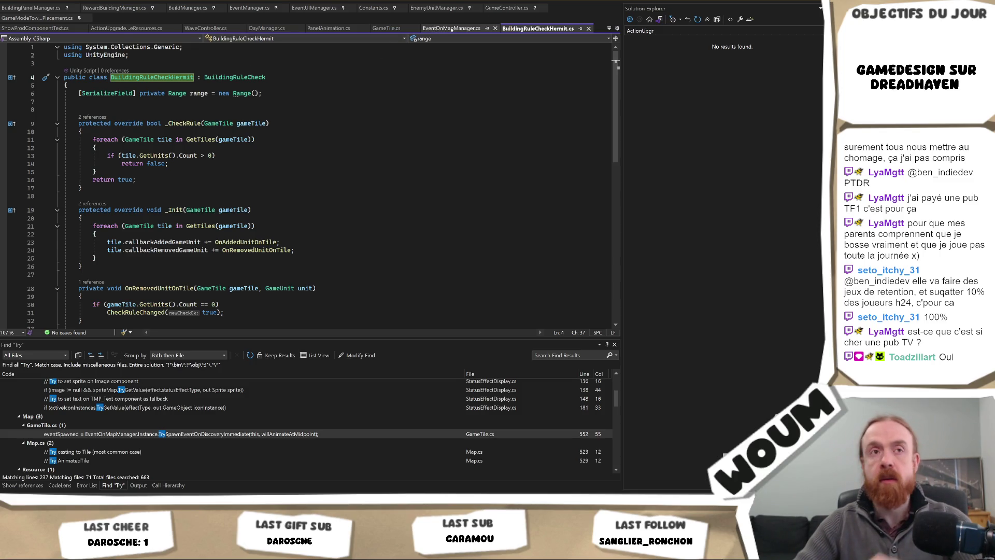
{"action": "left_click", "coordinate": [467, 28]}
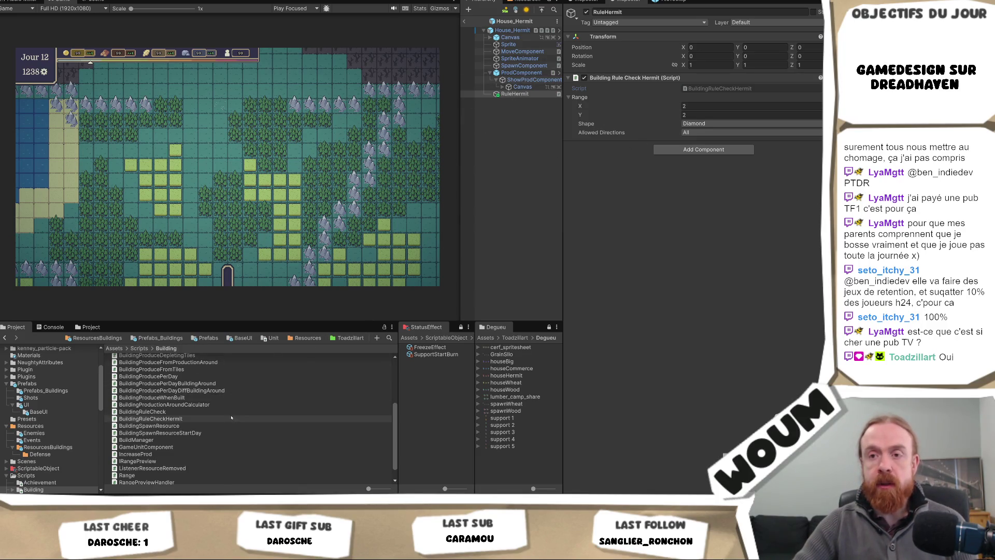
{"action": "left_click", "coordinate": [96, 338]}
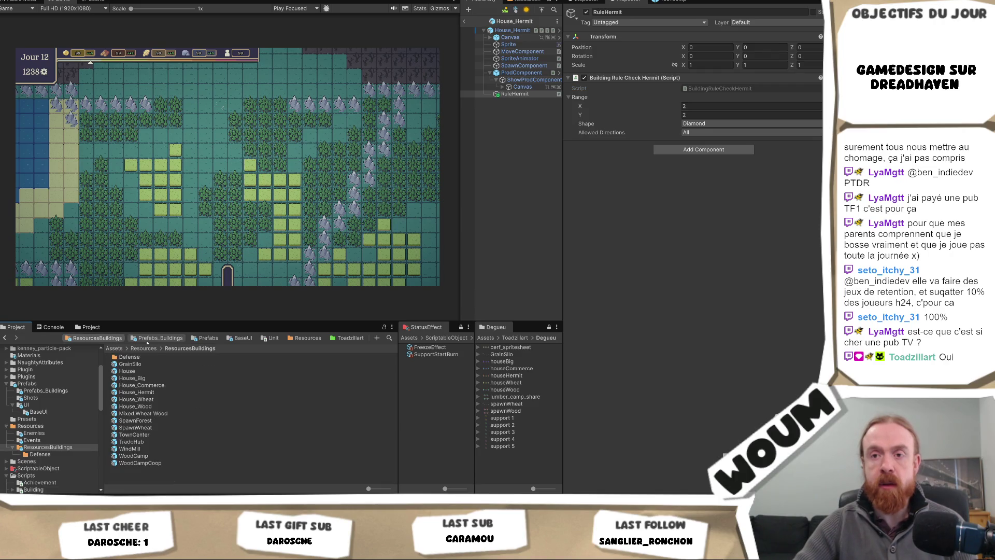
Step: Set House_Wheat's production-around Range X and Y to 4
{"action": "double_click", "coordinate": [136, 399]}
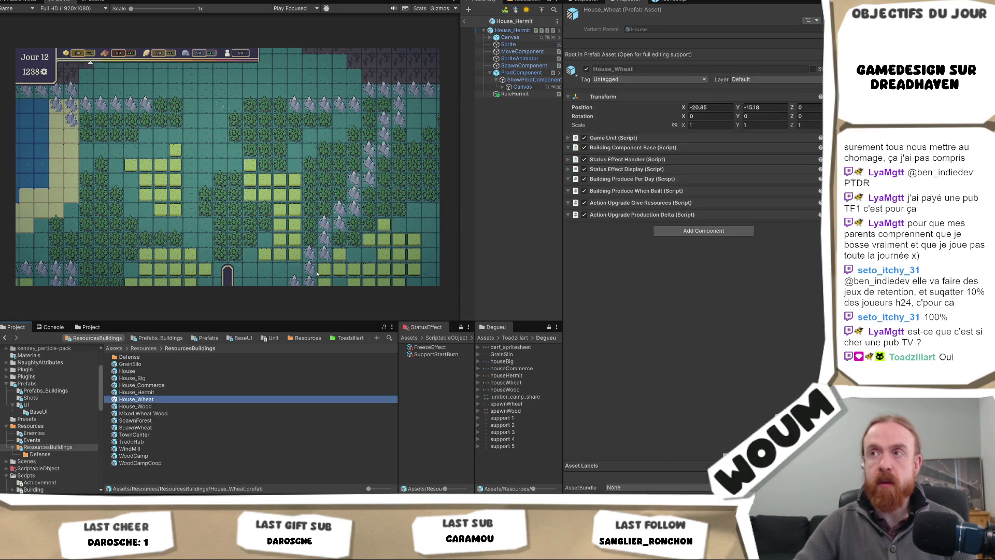
{"action": "left_click", "coordinate": [519, 81]}
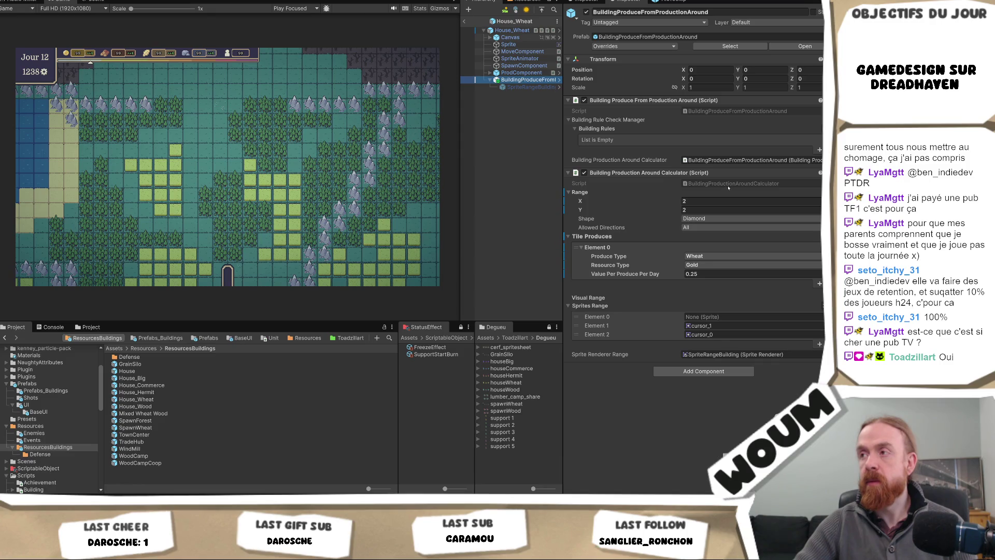
{"action": "left_click", "coordinate": [751, 202]}
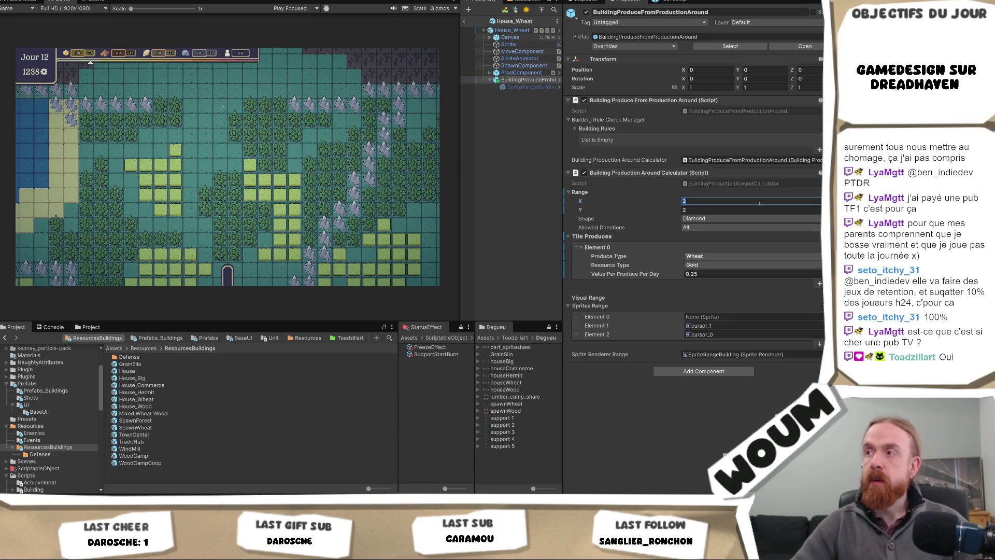
{"action": "type", "text": "4"}
{"action": "key", "text": "Tab"}
{"action": "type", "text": "4"}
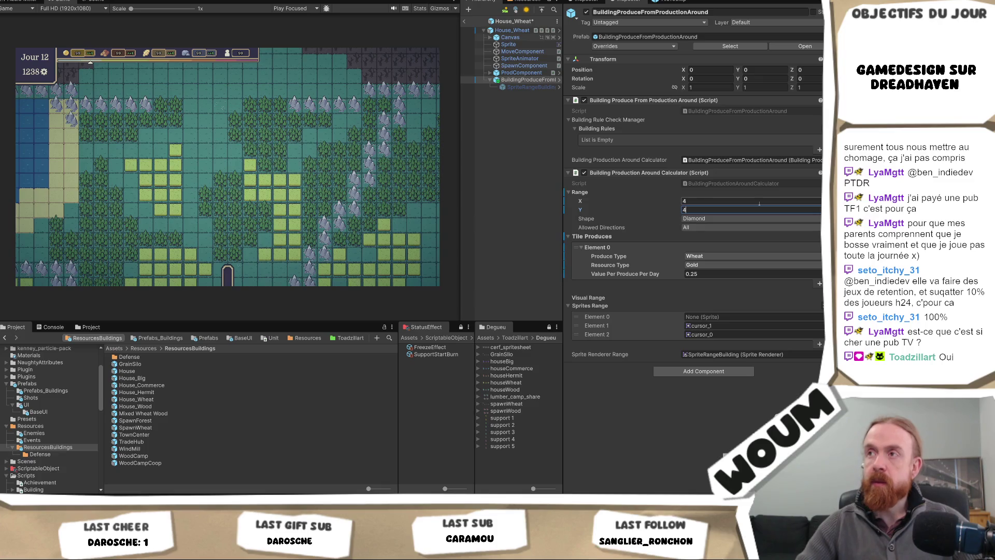
{"action": "left_click", "coordinate": [129, 399]}
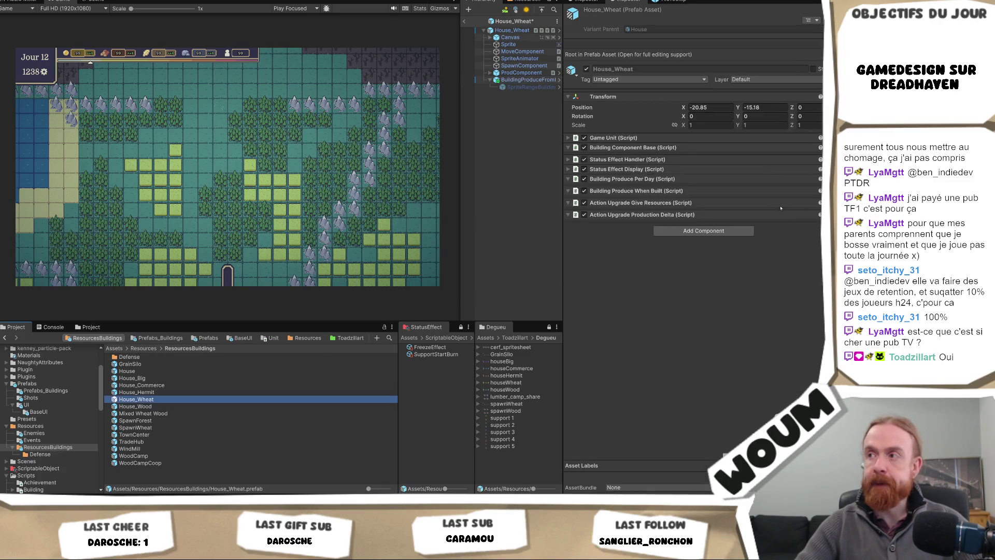
{"action": "left_click", "coordinate": [528, 80]}
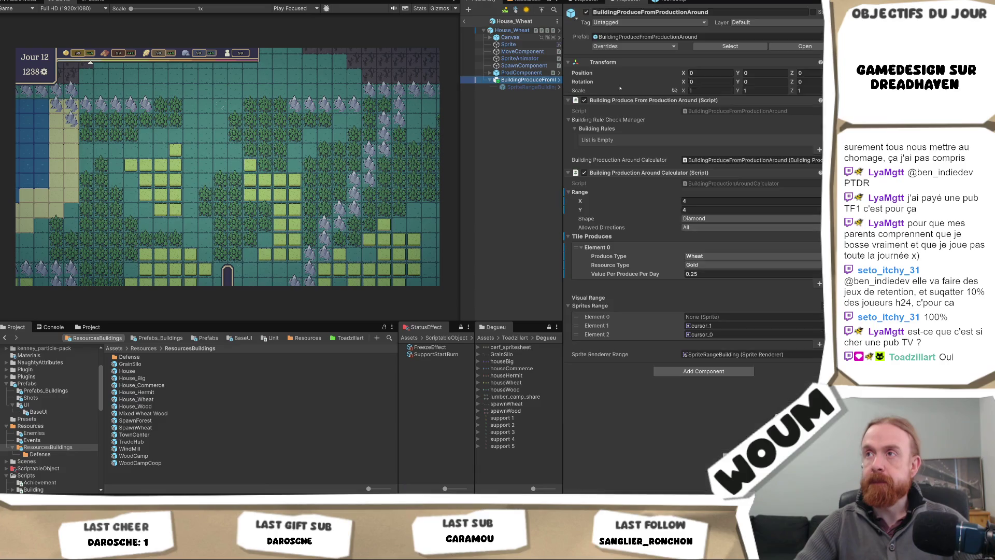
{"action": "left_click", "coordinate": [155, 406]}
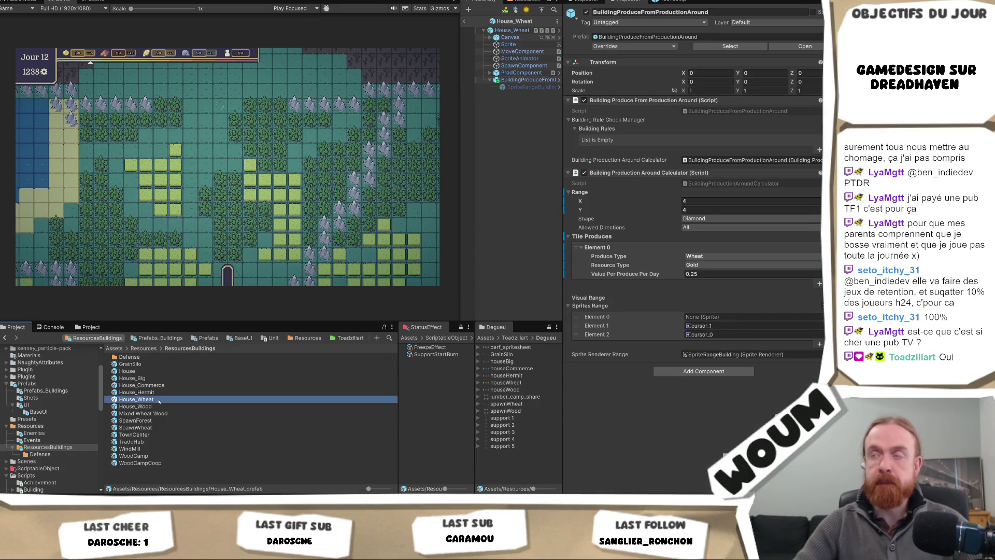
{"action": "left_click", "coordinate": [528, 80]}
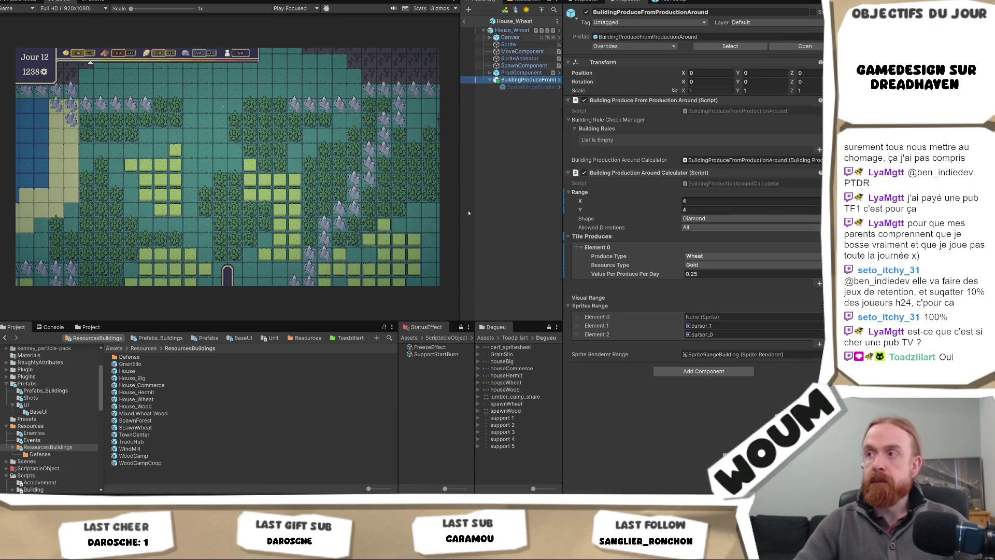
Step: Set House_Wood's production-around range to 4×4 as well
{"action": "double_click", "coordinate": [170, 405]}
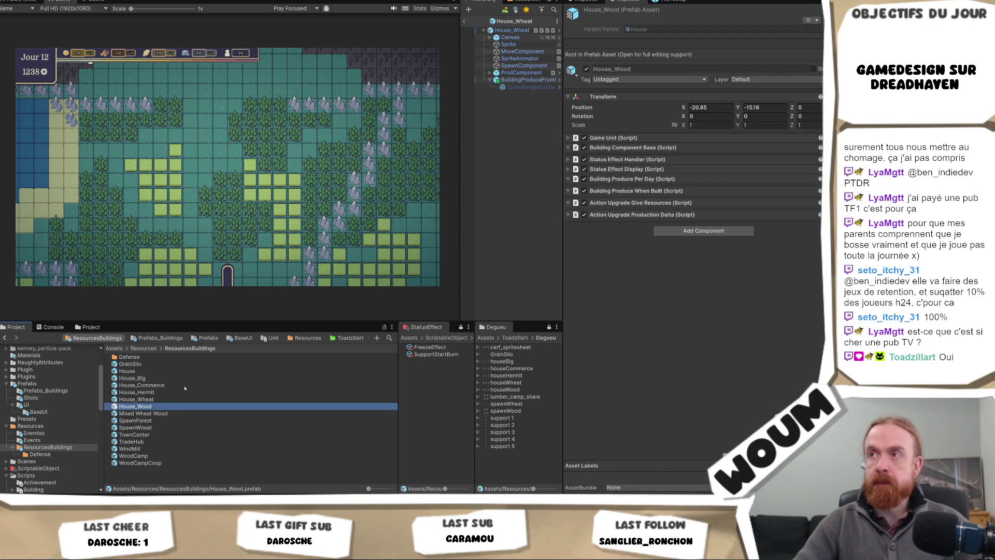
{"action": "left_click", "coordinate": [519, 101]}
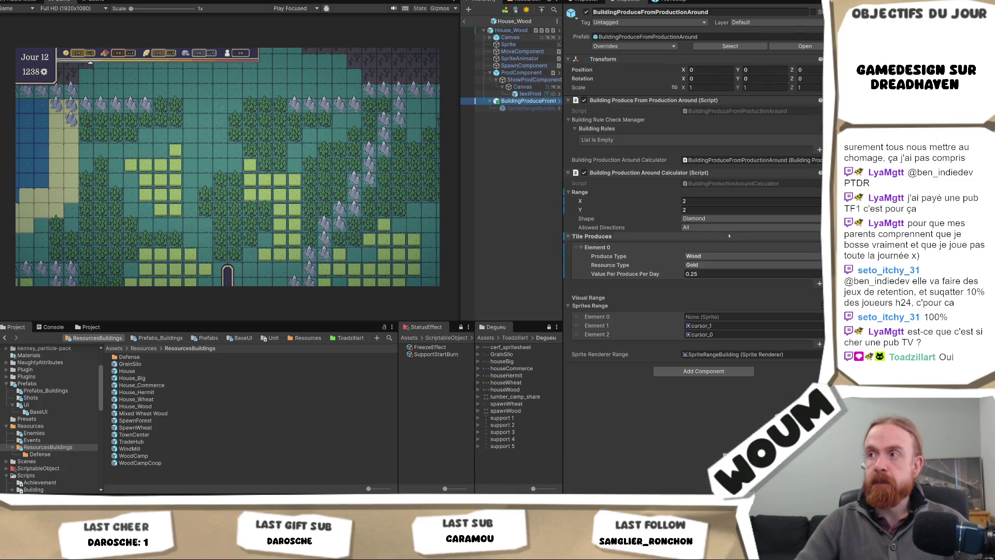
{"action": "left_click", "coordinate": [698, 202]}
{"action": "type", "text": "4"}
{"action": "key", "text": "Tab"}
{"action": "type", "text": "4"}
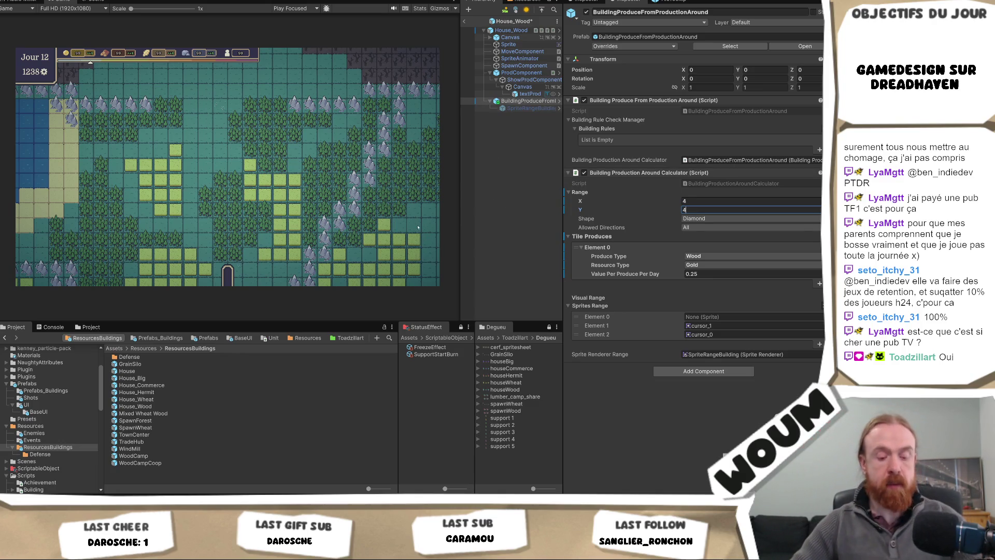
{"action": "double_click", "coordinate": [150, 385]}
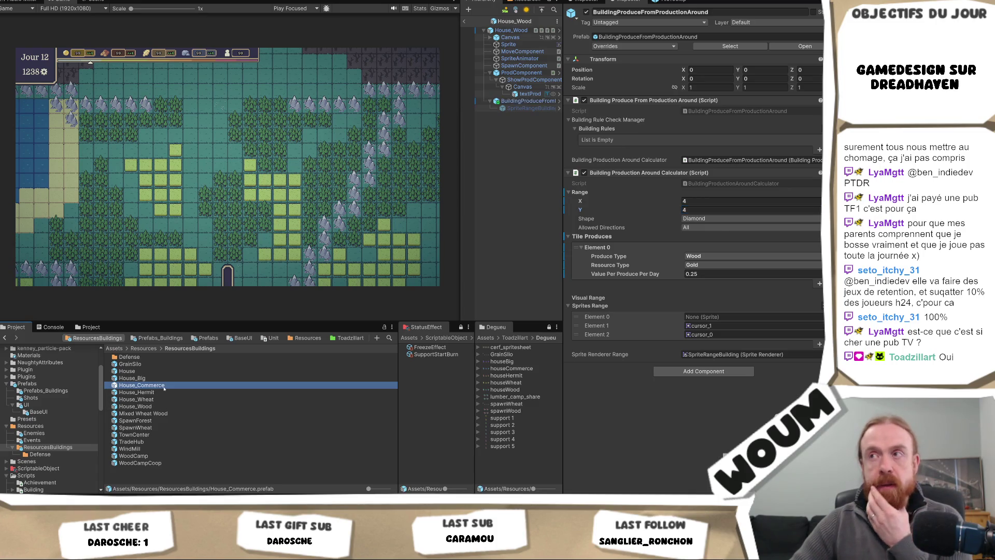
Step: Inspect House_Commerce's ProdBonusBuildingAround: 1 Gold over a 3×3 Diamond range
{"action": "left_click", "coordinate": [536, 94]}
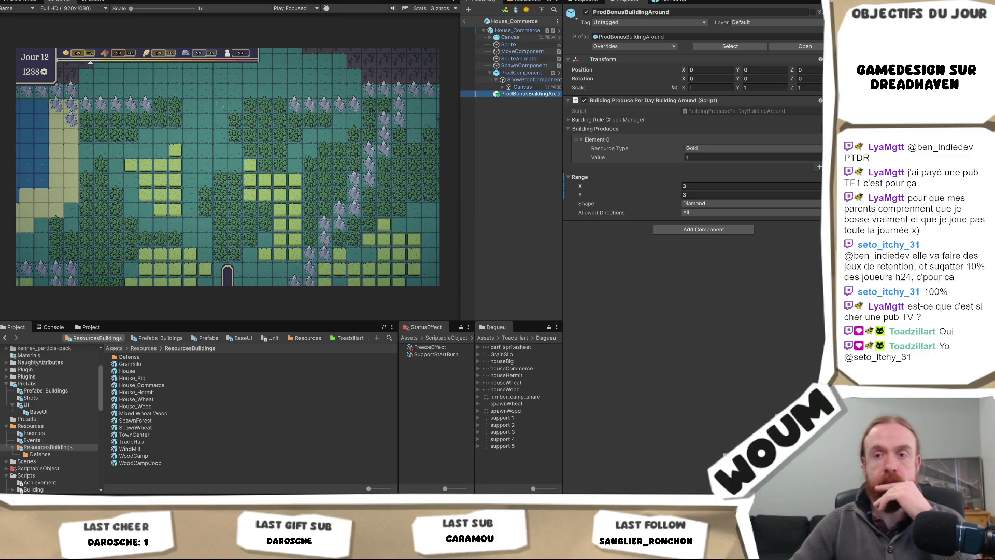
{"action": "scroll", "coordinate": [61, 310], "scroll_direction": "down", "scroll_amount": 3}
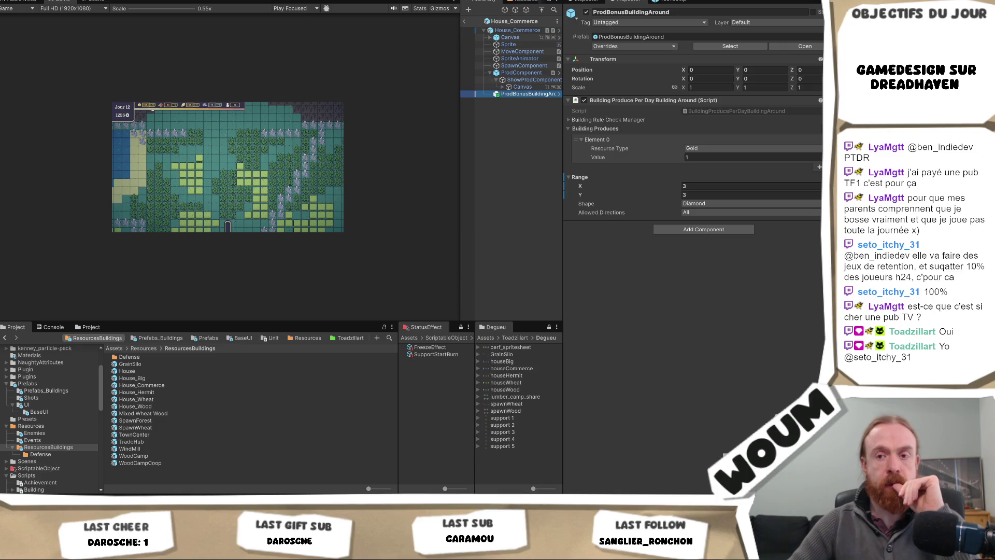
Step: Glance at EventOnMapManager.cs in Visual Studio, then return to Unity
{"action": "key", "text": "alt+Tab"}
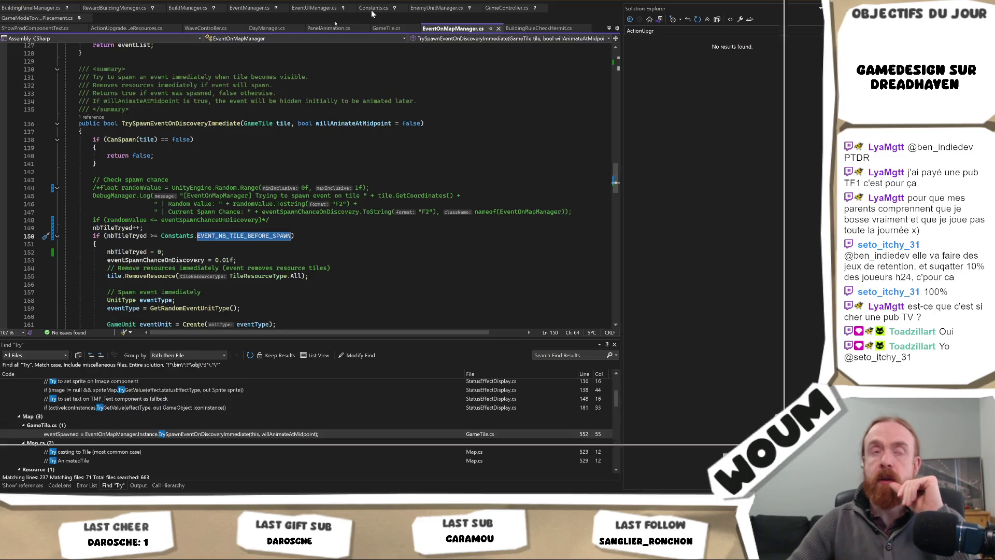
{"action": "key", "text": "alt+Tab"}
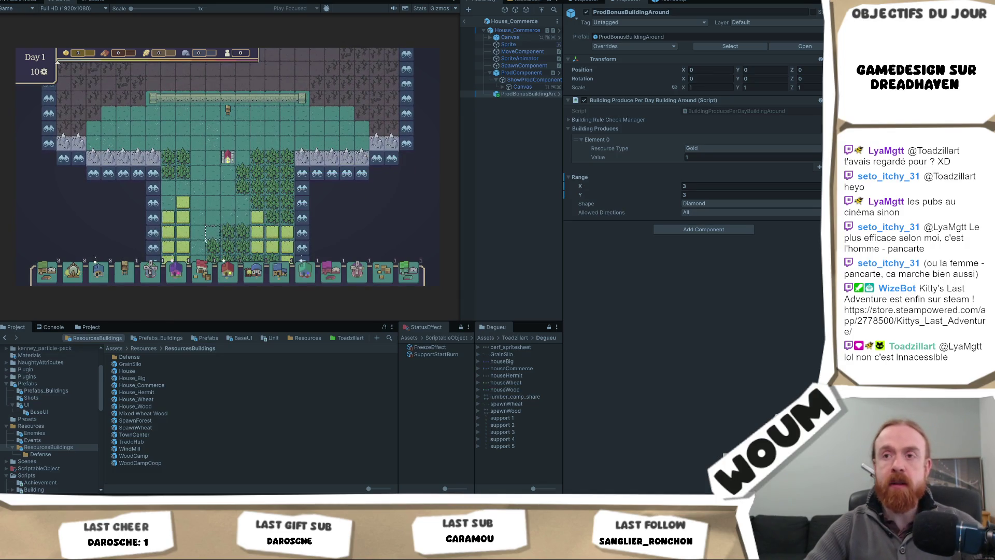
{"action": "mouse_move", "coordinate": [262, 277]}
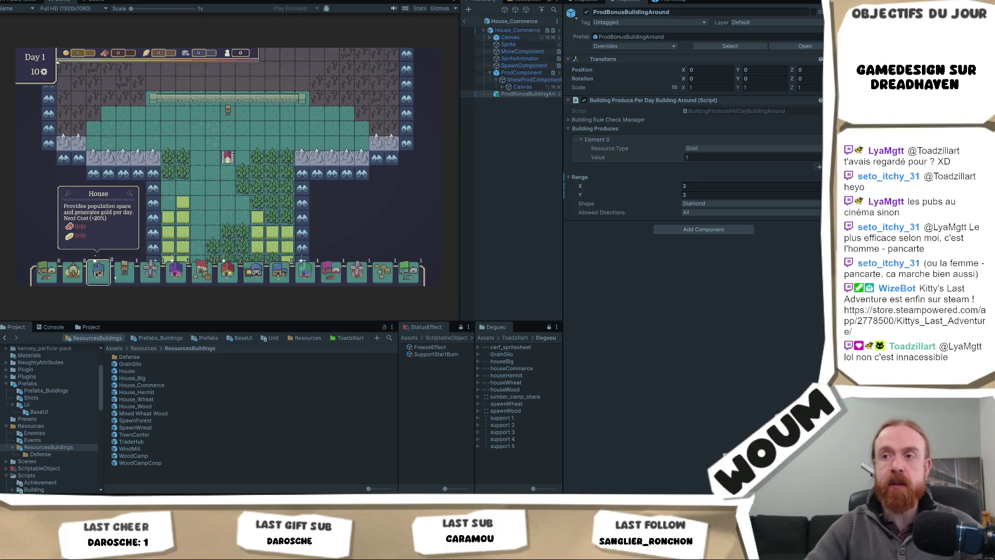
{"action": "mouse_move", "coordinate": [353, 279]}
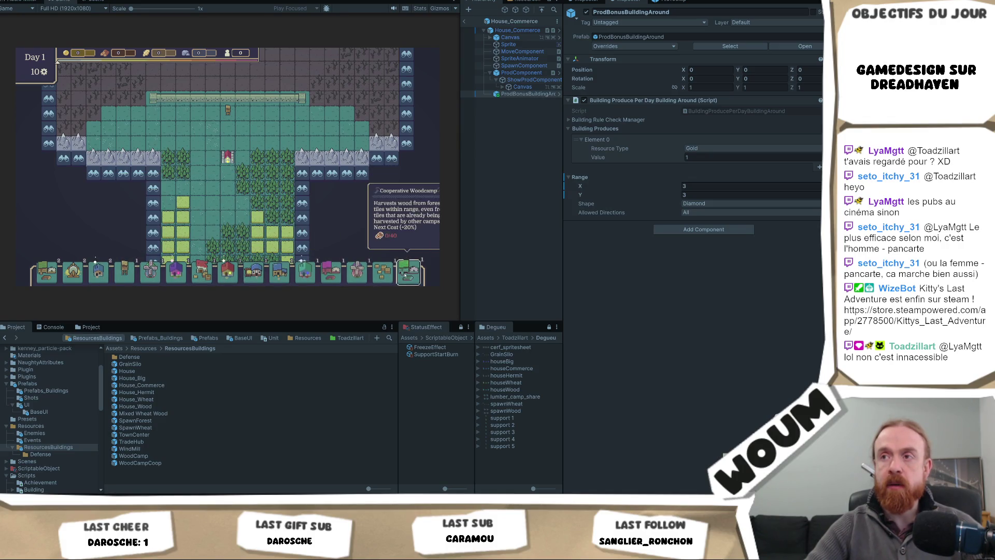
{"action": "mouse_move", "coordinate": [129, 277]}
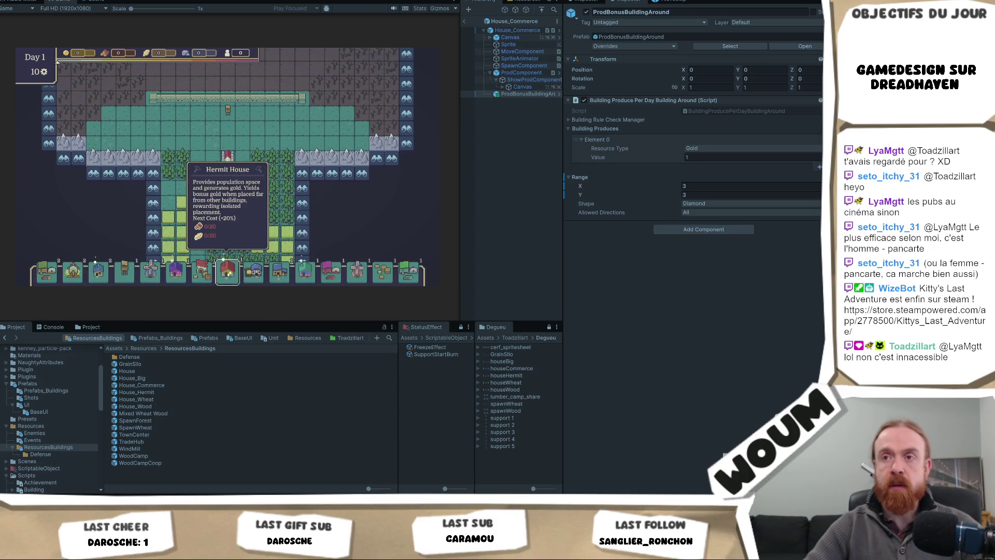
{"action": "left_click", "coordinate": [464, 22]}
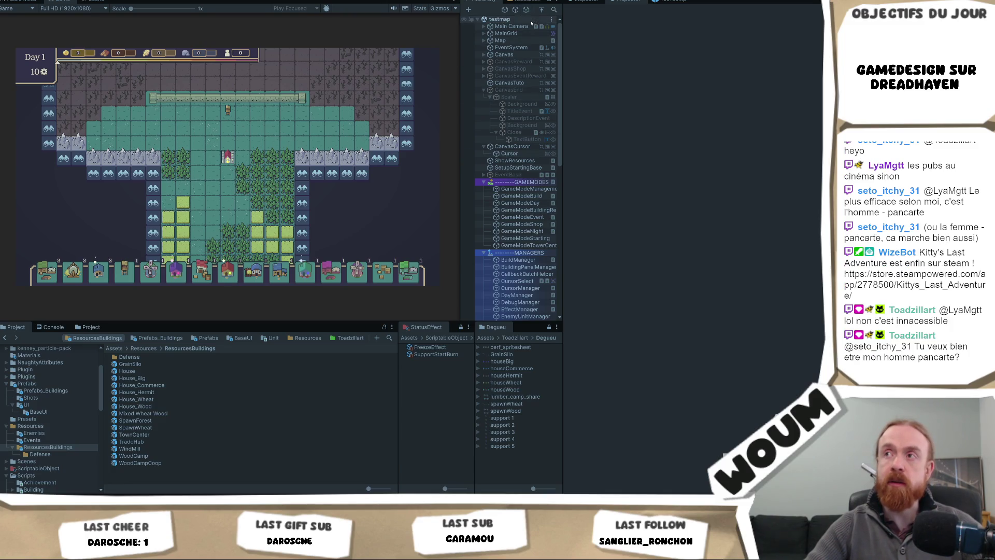
{"action": "left_click", "coordinate": [505, 10]}
{"action": "left_click", "coordinate": [524, 36]}
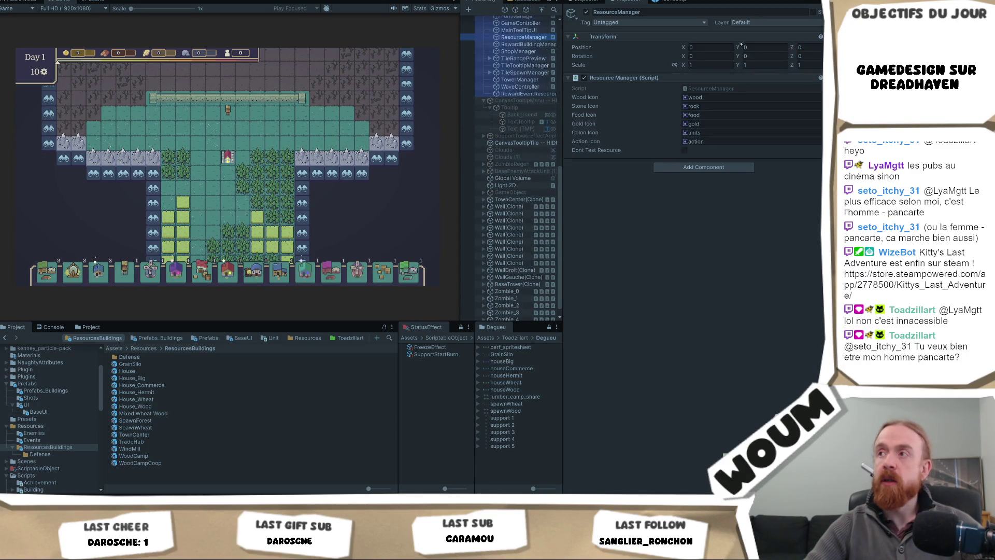
{"action": "left_click", "coordinate": [685, 150]}
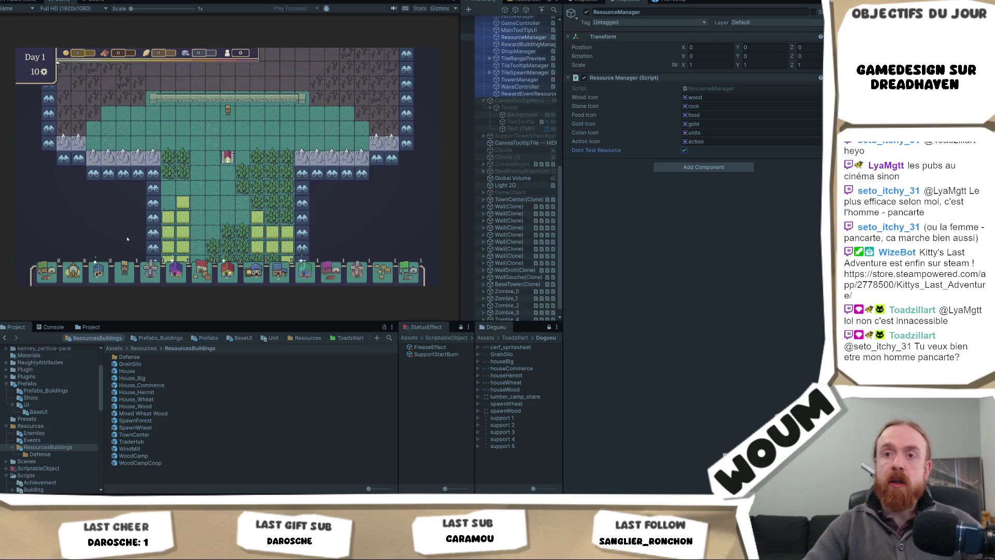
{"action": "scroll", "coordinate": [176, 270], "scroll_direction": "up", "scroll_amount": 3}
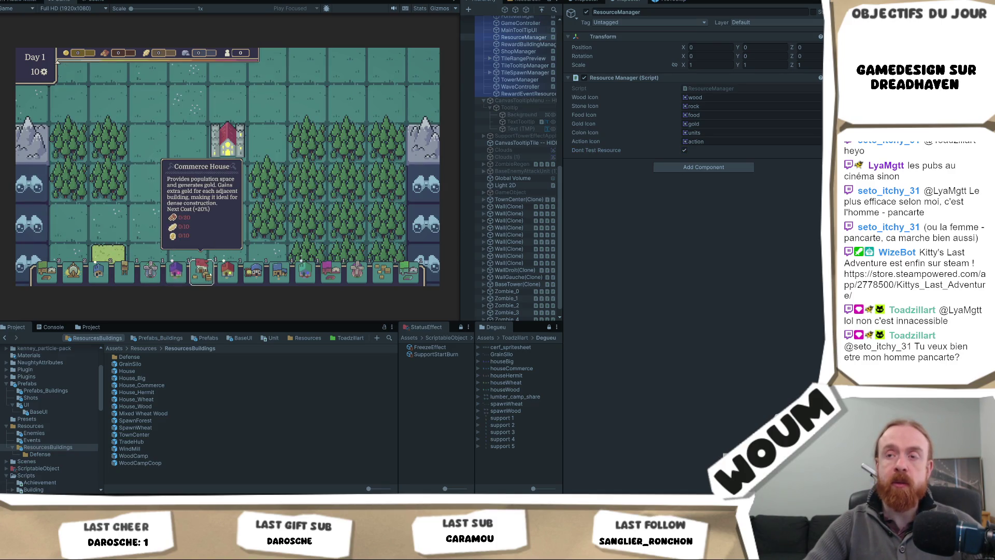
{"action": "scroll", "coordinate": [202, 184], "scroll_direction": "down", "scroll_amount": 3}
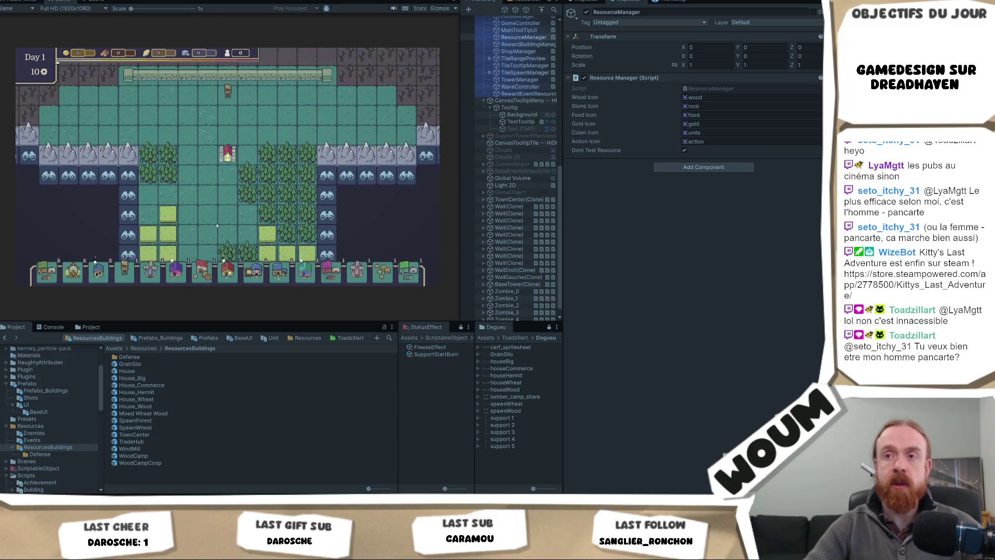
{"action": "left_click", "coordinate": [235, 278]}
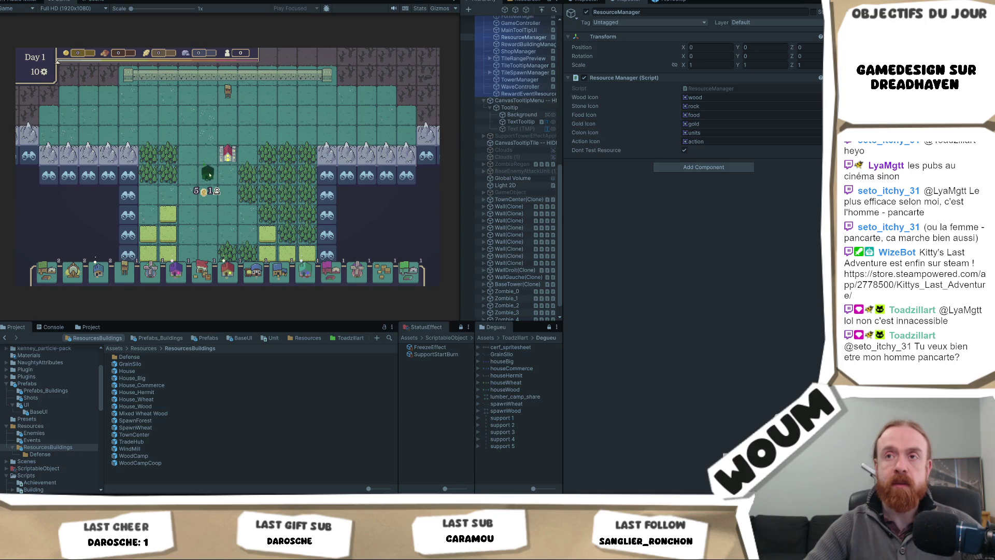
{"action": "right_click", "coordinate": [206, 182]}
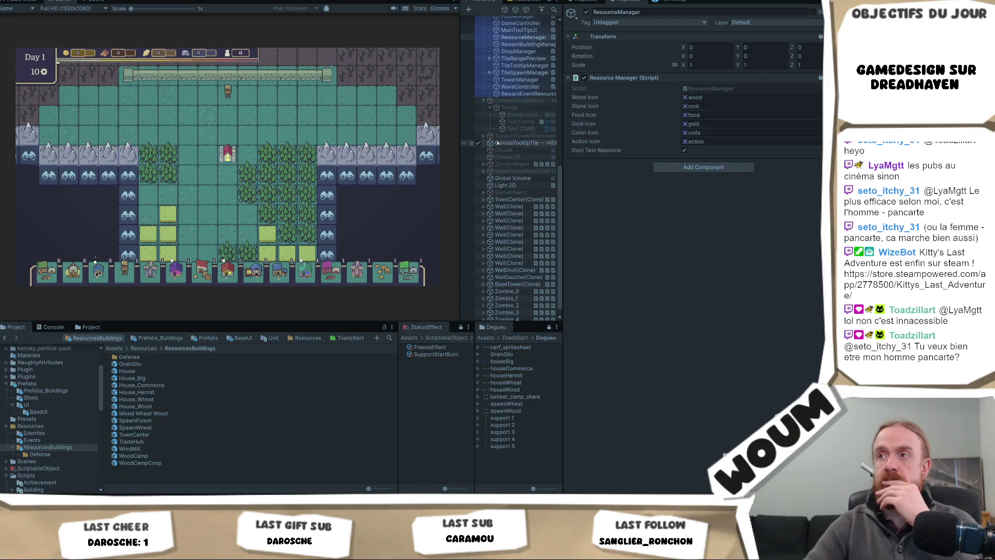
{"action": "scroll", "coordinate": [513, 146], "scroll_direction": "up", "scroll_amount": 3}
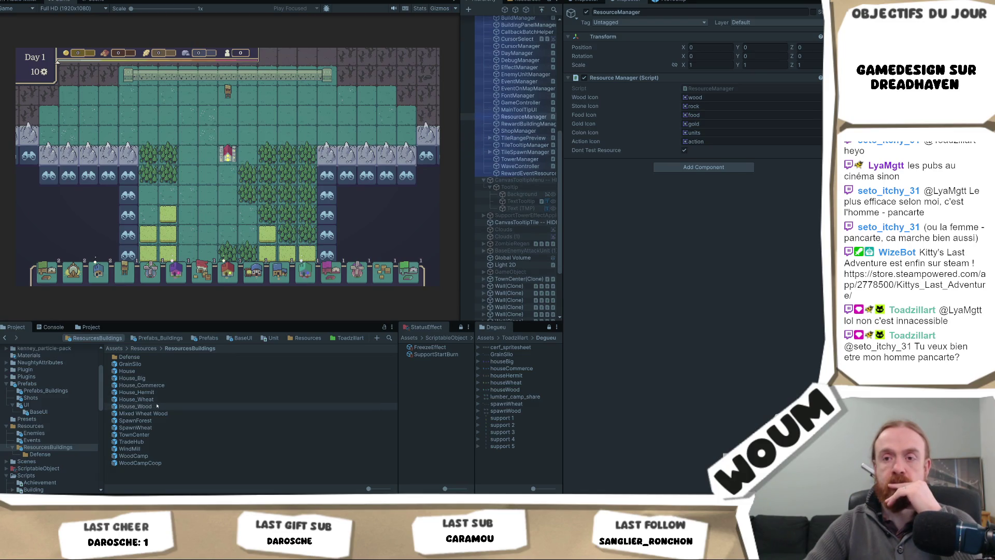
{"action": "double_click", "coordinate": [137, 392]}
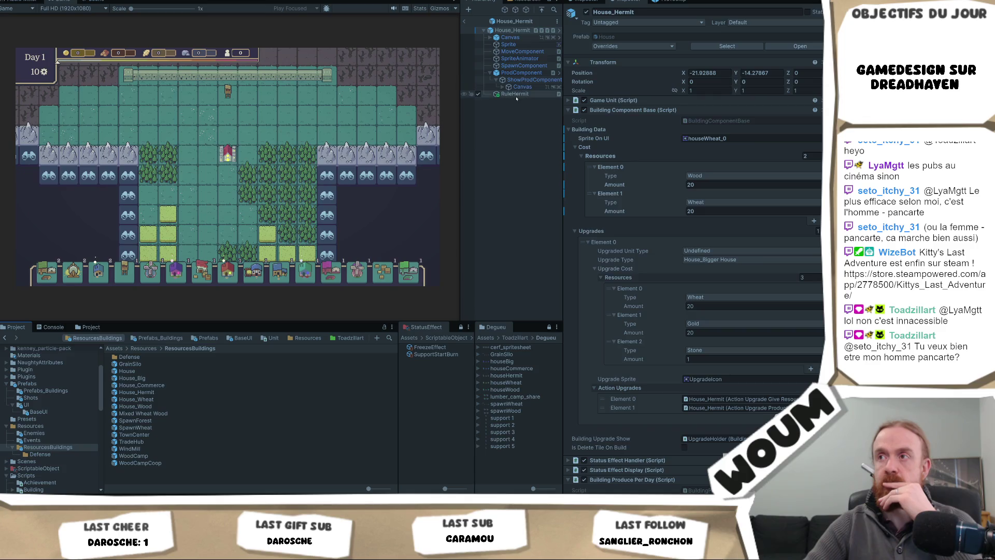
Step: Select RuleHermit to check its 2×2 Diamond range, then switch to its code
{"action": "left_click", "coordinate": [515, 95]}
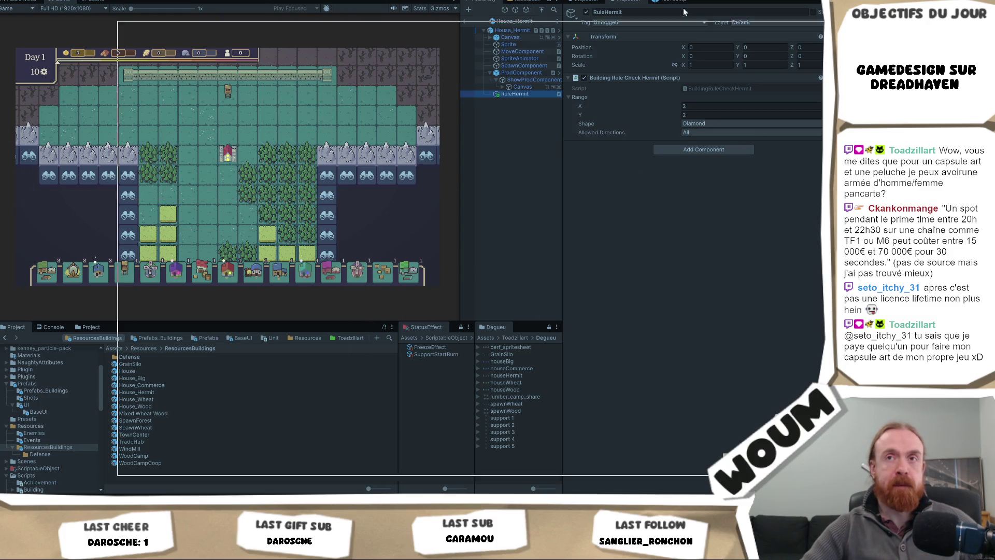
{"action": "key", "text": "alt+Tab"}
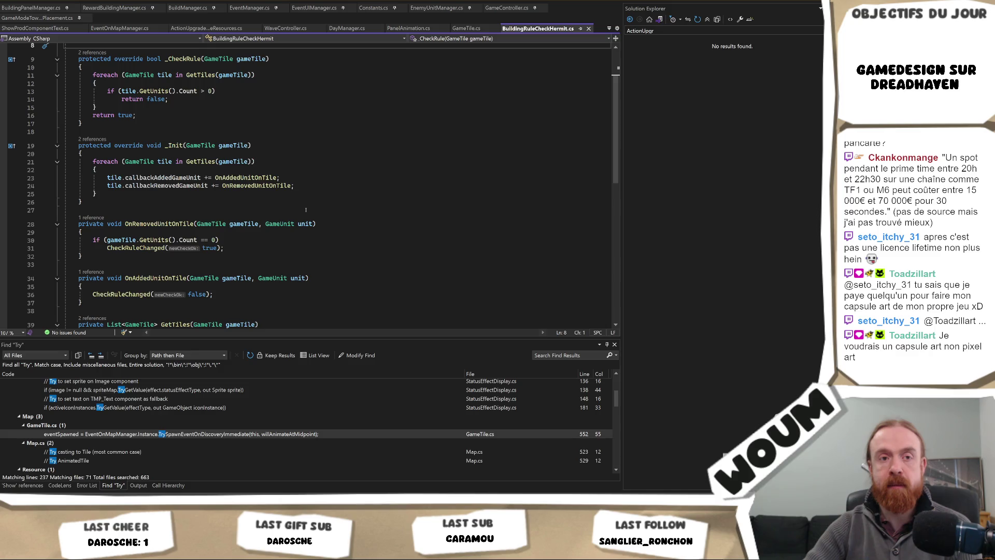
Step: Review BuildingRuleCheckHermit's _CheckRule and _Init tile loop code
{"action": "scroll", "coordinate": [306, 210], "scroll_direction": "up", "scroll_amount": 2}
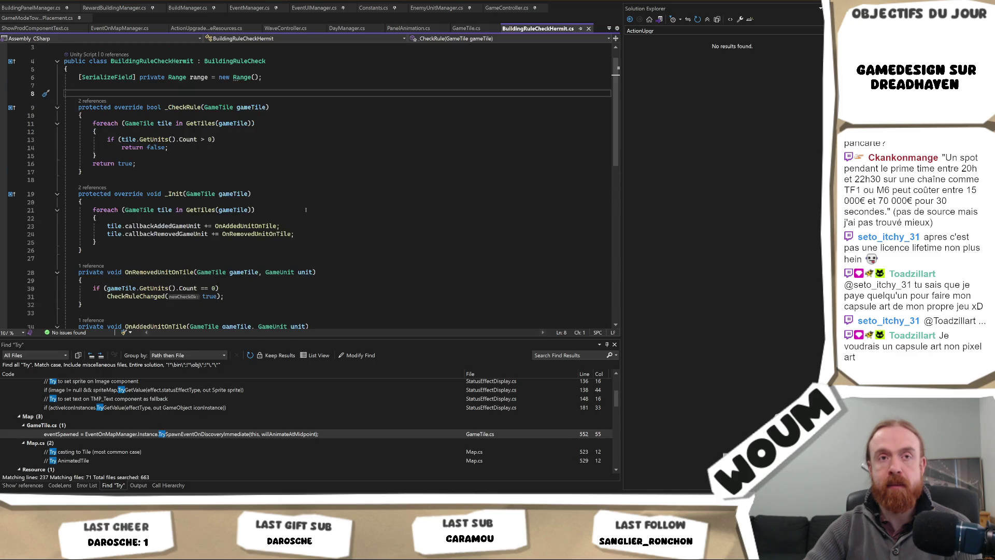
{"action": "scroll", "coordinate": [305, 210], "scroll_direction": "up", "scroll_amount": 1}
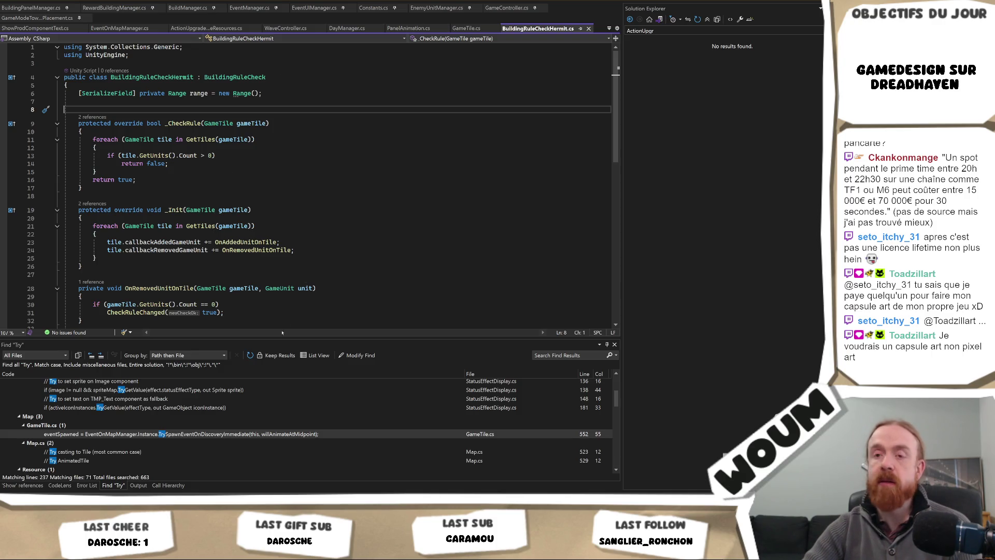
{"action": "left_click", "coordinate": [315, 227]}
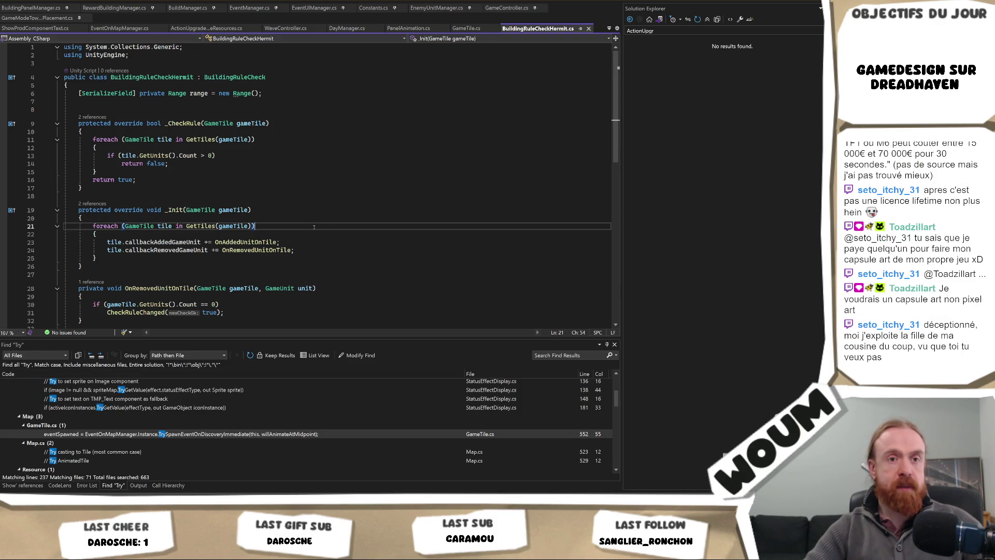
{"action": "left_click", "coordinate": [353, 196]}
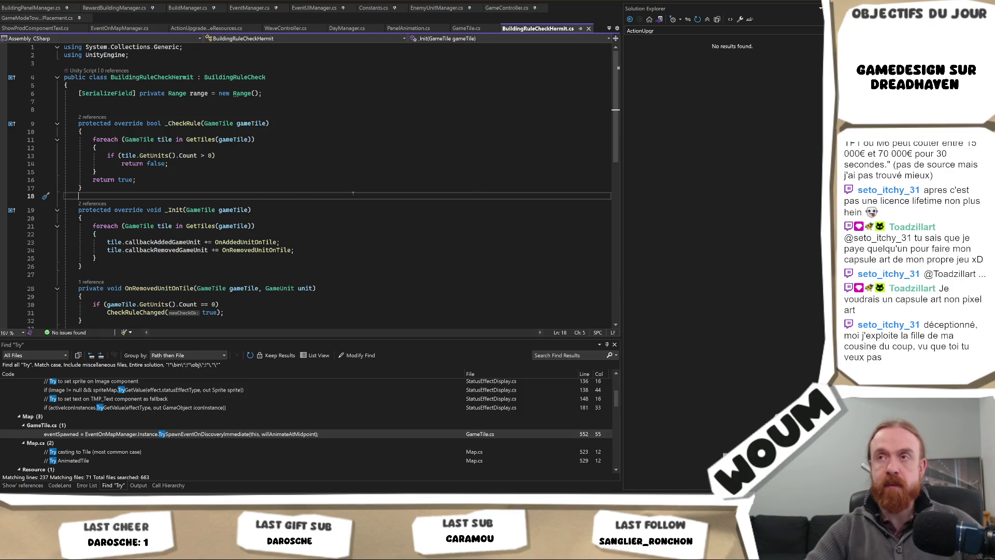
Step: Look over GameTile.cs around line 552, then return to Unity
{"action": "key", "text": "ctrl+Tab"}
{"action": "key", "text": "ctrl+Tab"}
{"action": "key", "text": "ctrl+Tab"}
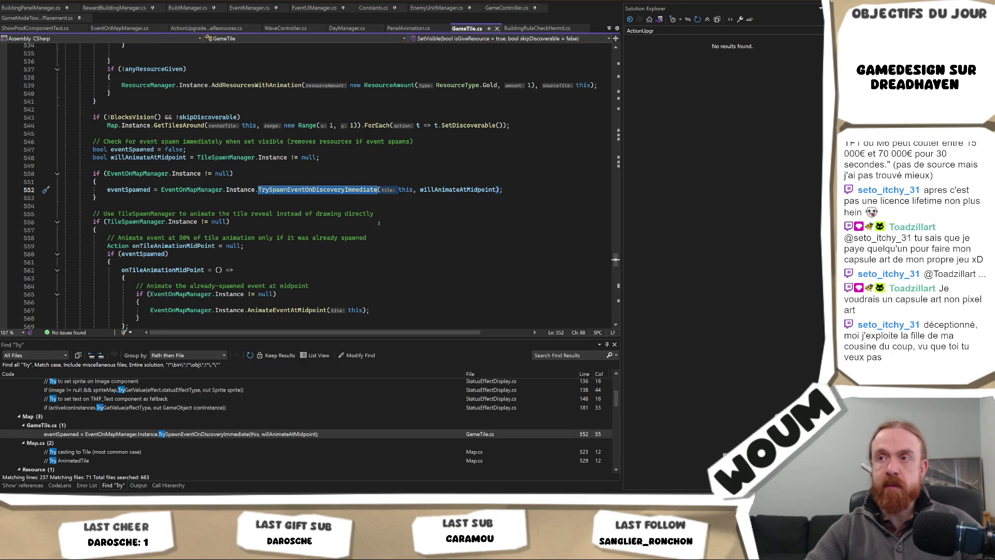
{"action": "scroll", "coordinate": [379, 223], "scroll_direction": "up", "scroll_amount": 2}
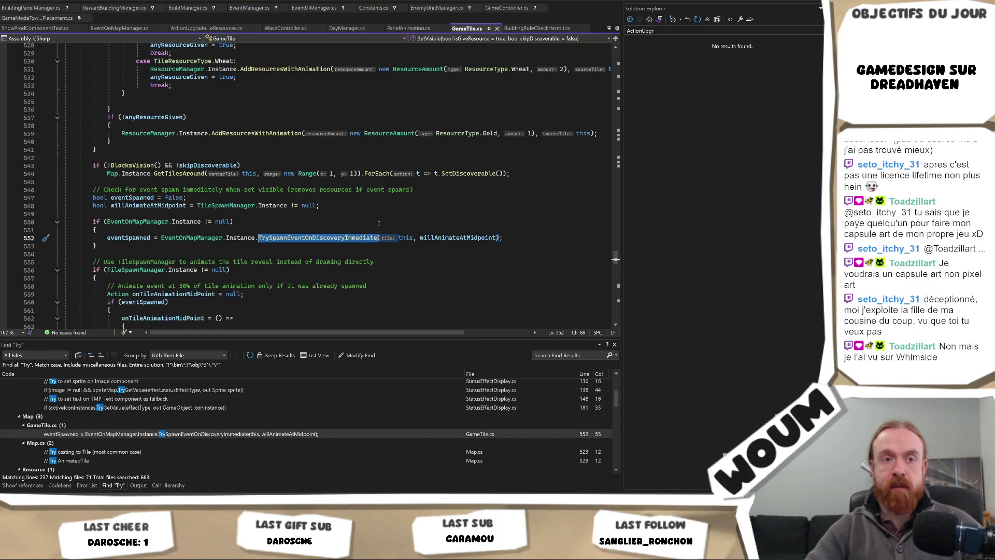
{"action": "scroll", "coordinate": [379, 222], "scroll_direction": "up", "scroll_amount": 2}
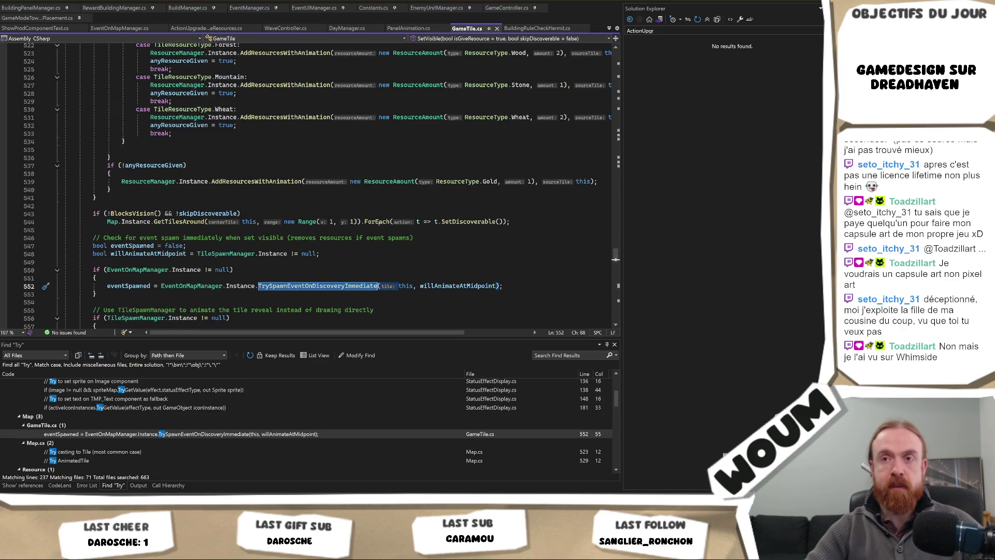
{"action": "scroll", "coordinate": [378, 223], "scroll_direction": "up", "scroll_amount": 4}
{"action": "scroll", "coordinate": [378, 223], "scroll_direction": "up", "scroll_amount": 14}
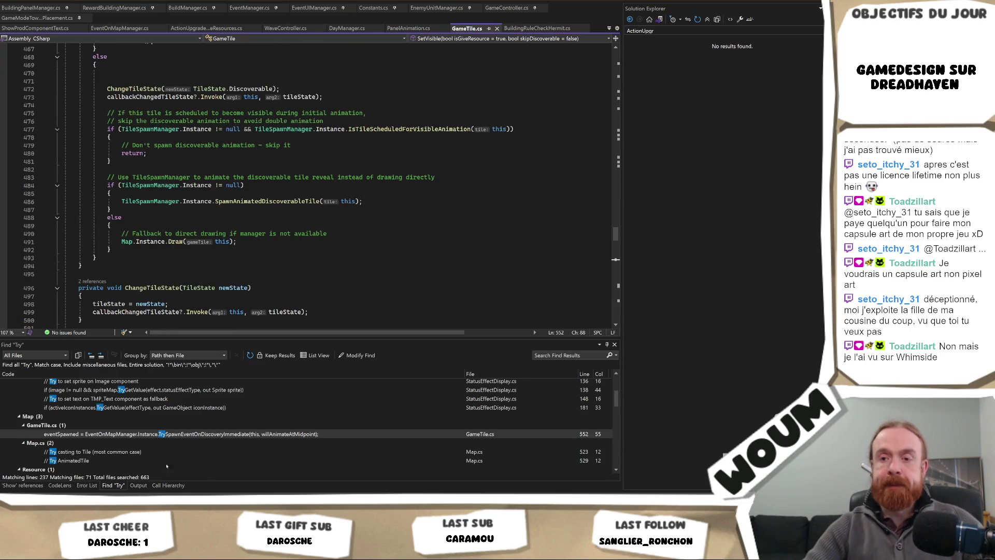
{"action": "key", "text": "alt+Tab"}
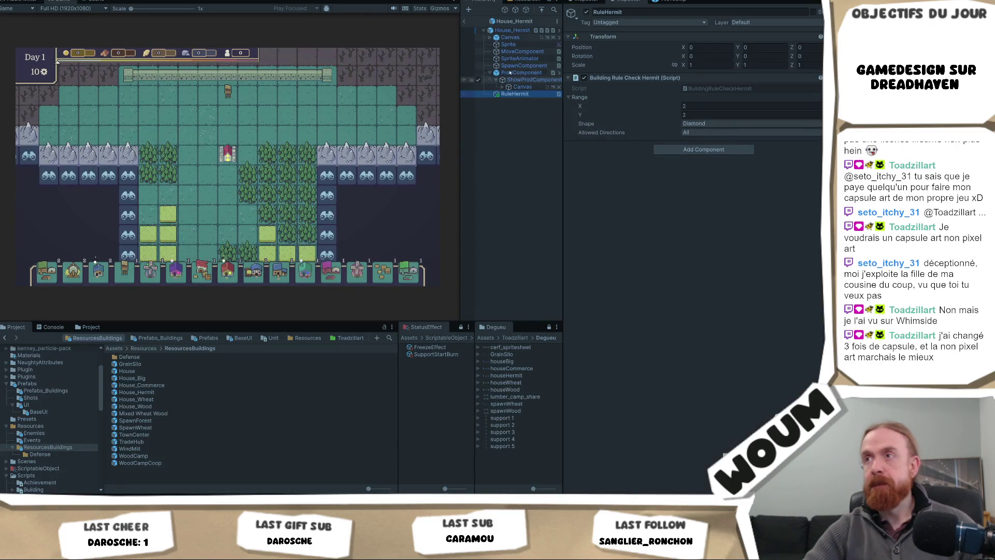
Step: Inspect House_Hermit's ProdComponent child and its building data
{"action": "left_click", "coordinate": [518, 72]}
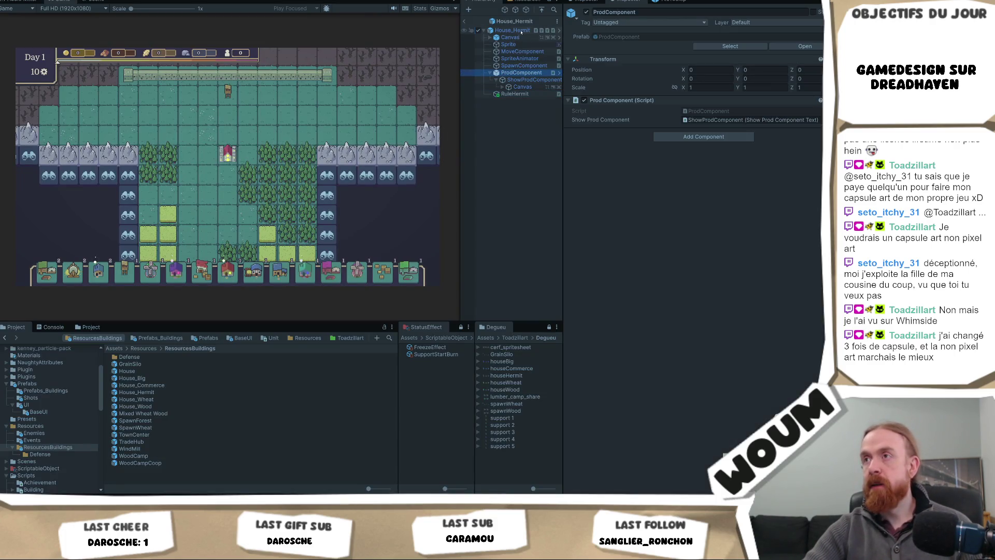
{"action": "left_click", "coordinate": [512, 31]}
{"action": "scroll", "coordinate": [694, 233], "scroll_direction": "down", "scroll_amount": 5}
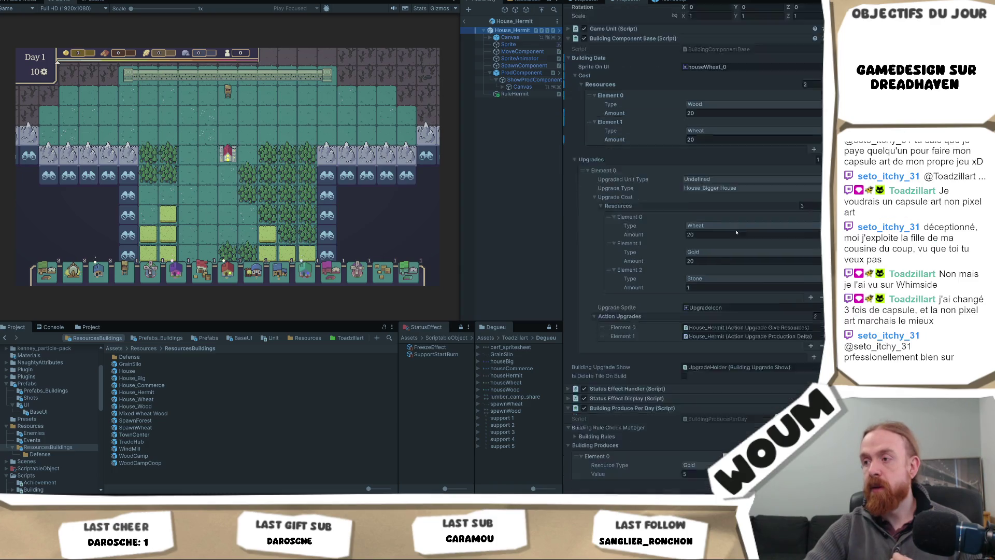
Step: Open the WoodCamp prefab and its BuildingProduceFromTiles script in Visual Studio
{"action": "double_click", "coordinate": [148, 456]}
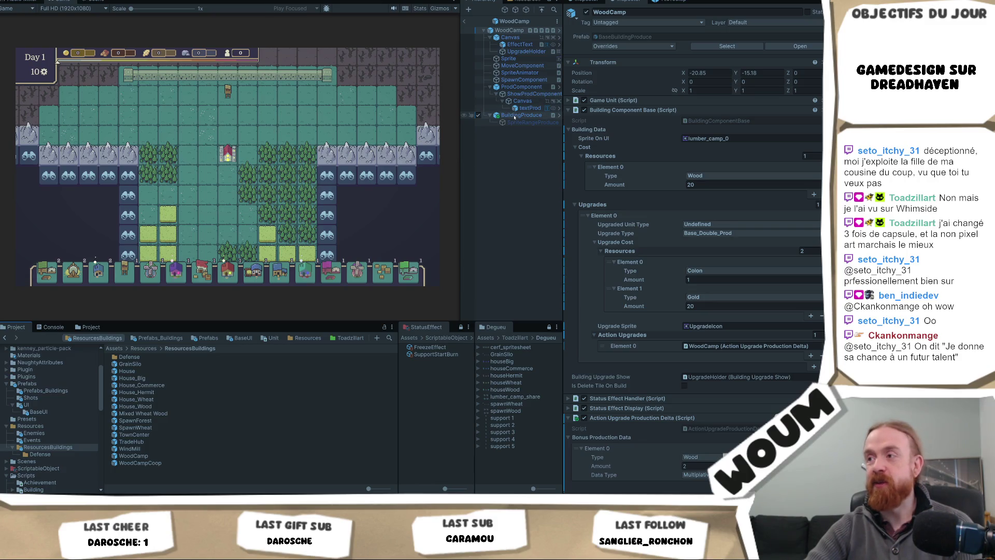
{"action": "left_click", "coordinate": [514, 116]}
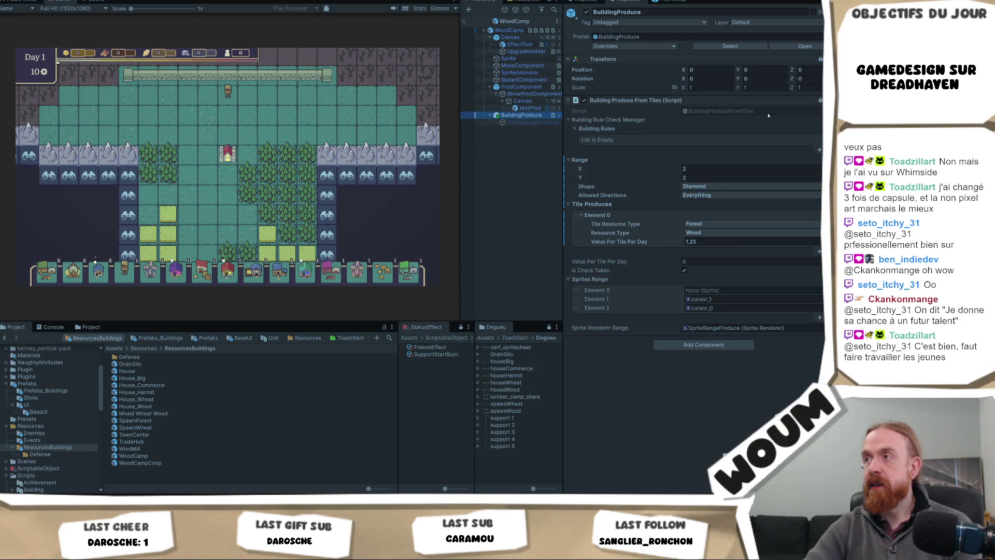
{"action": "left_click", "coordinate": [754, 112]}
{"action": "double_click", "coordinate": [755, 112]}
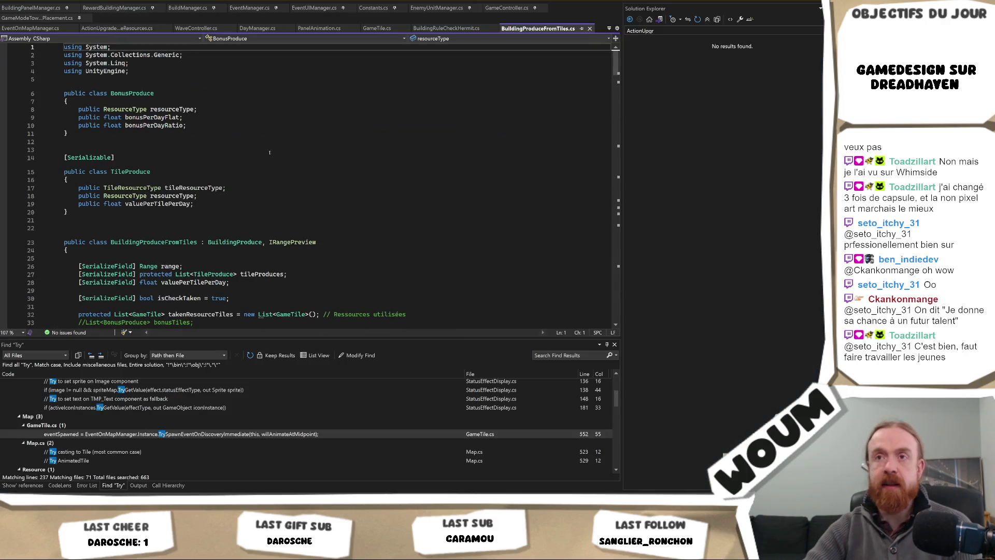
Step: Find all uses of spriteRendererRange in the solution and jump to its line-36 declaration
{"action": "scroll", "coordinate": [225, 202], "scroll_direction": "down", "scroll_amount": 4}
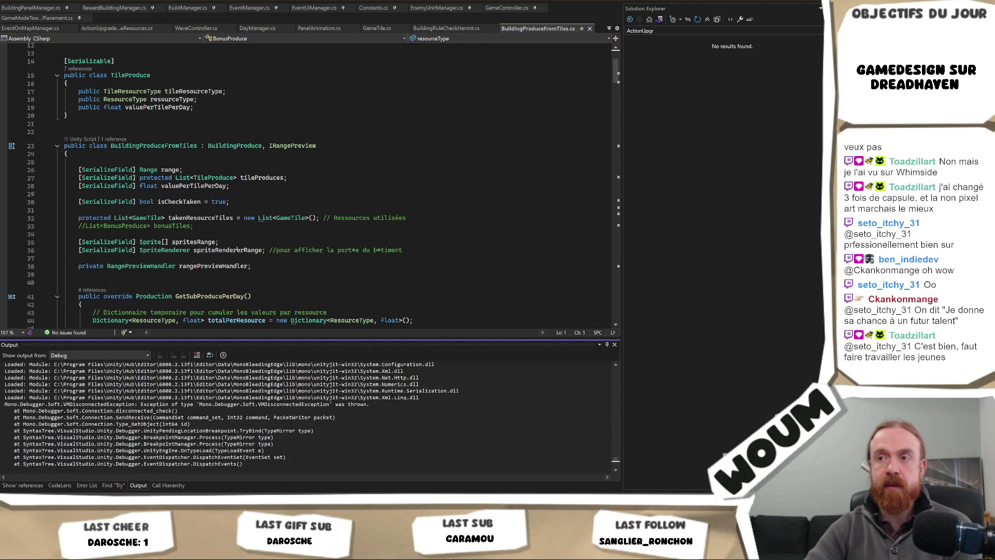
{"action": "double_click", "coordinate": [237, 249]}
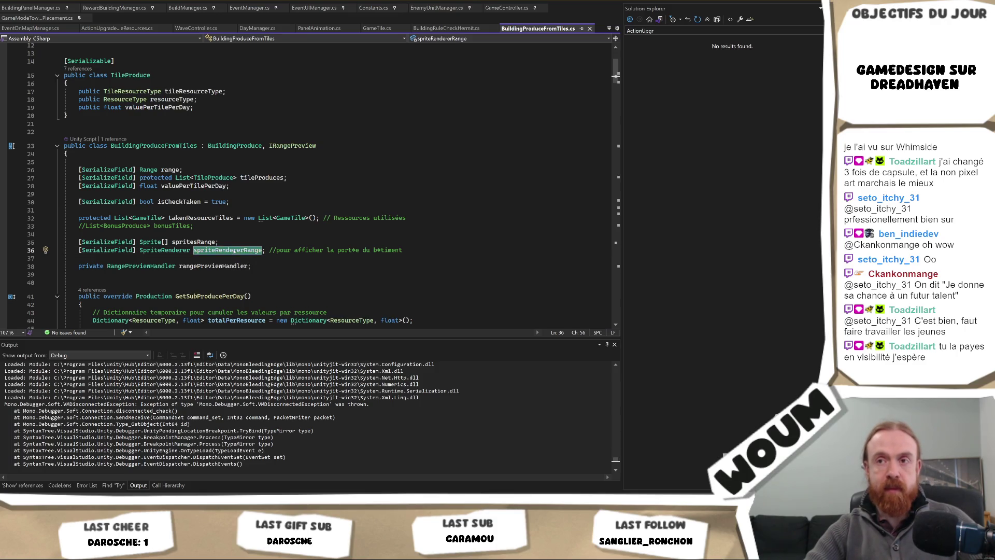
{"action": "key", "text": "ctrl+shift+f"}
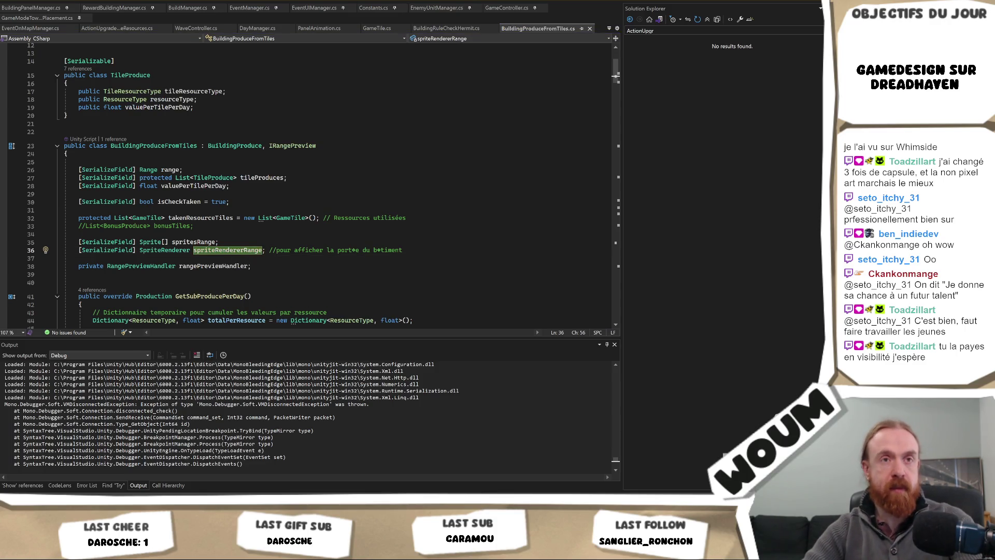
{"action": "key", "text": "Return"}
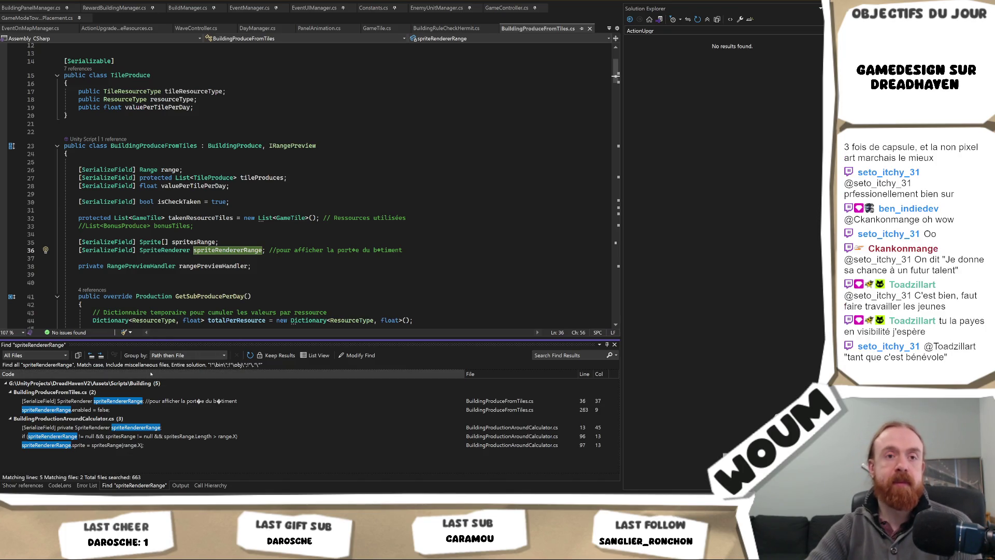
{"action": "double_click", "coordinate": [164, 401]}
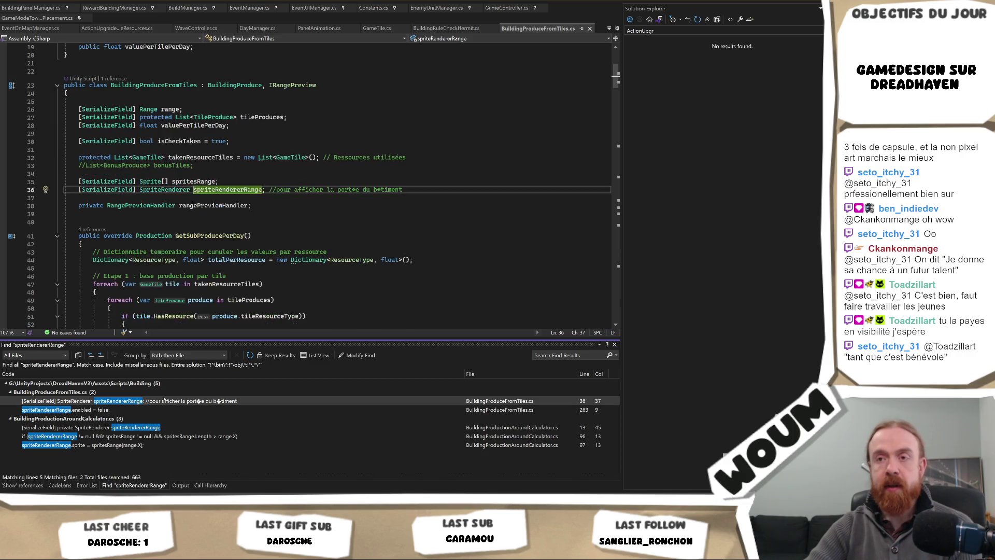
{"action": "left_click_drag", "start_coordinate": [425, 188], "coordinate": [426, 165]}
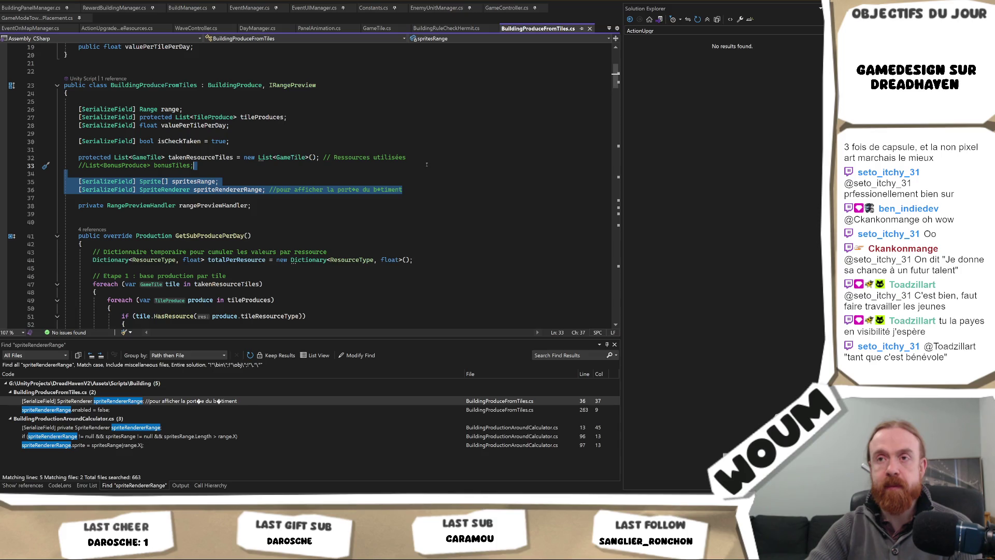
Step: Step through every rangePreviewHandler usage, including HideRangePreview, SupportTower and BuildingProduceFromProductionAround
{"action": "left_click", "coordinate": [203, 205]}
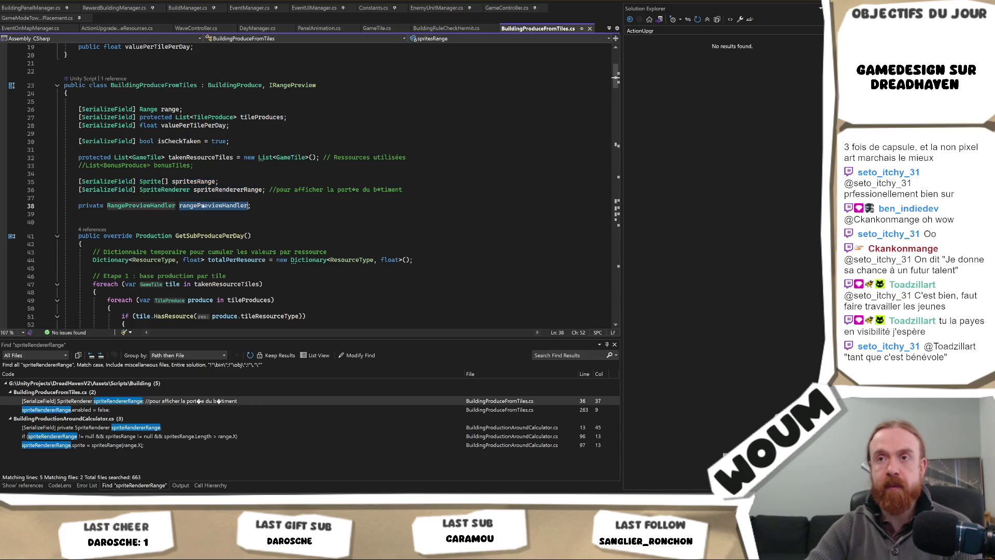
{"action": "scroll", "coordinate": [278, 238], "scroll_direction": "down", "scroll_amount": 11}
{"action": "scroll", "coordinate": [278, 238], "scroll_direction": "down", "scroll_amount": 5}
{"action": "scroll", "coordinate": [269, 231], "scroll_direction": "up", "scroll_amount": 16}
{"action": "key", "text": "ctrl+f"}
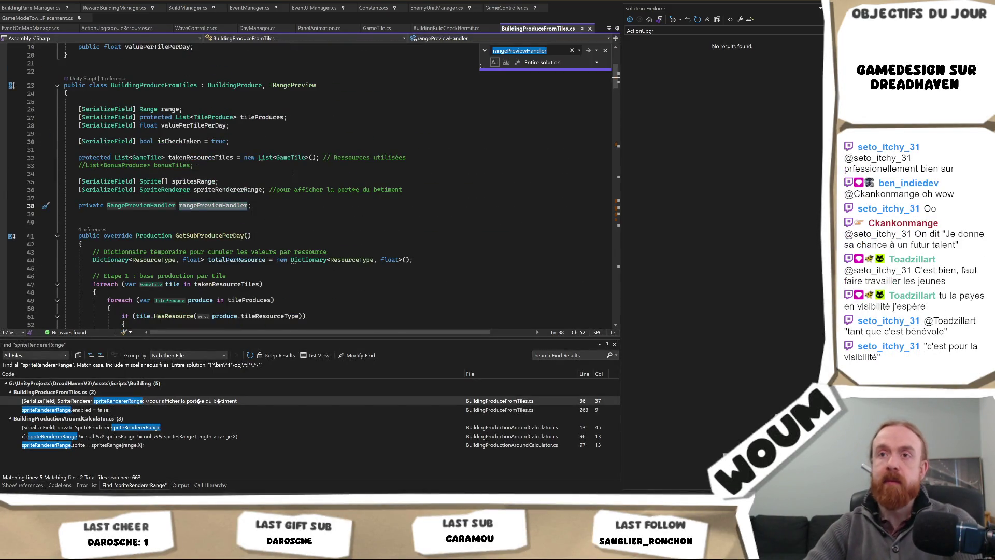
{"action": "key", "text": "Return"}
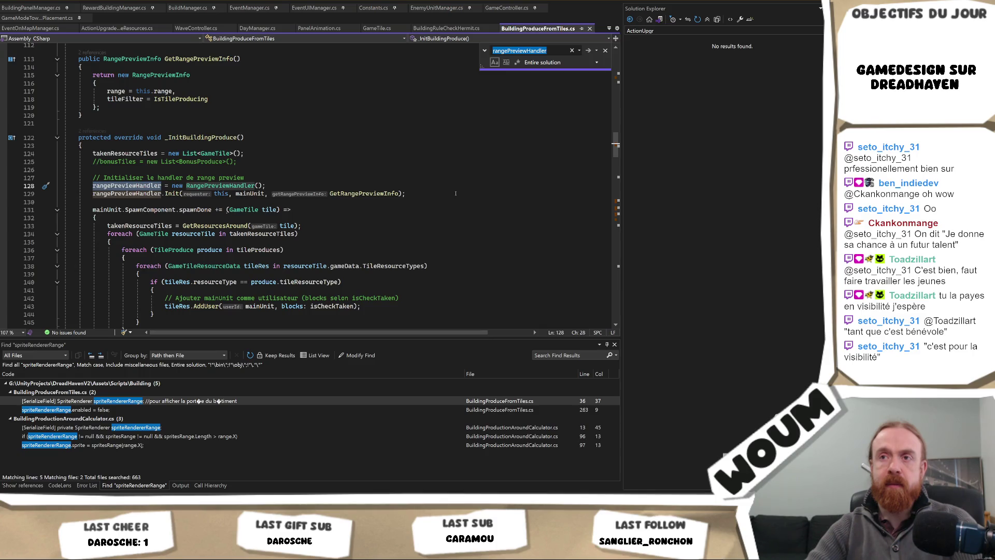
{"action": "key", "text": "Return"}
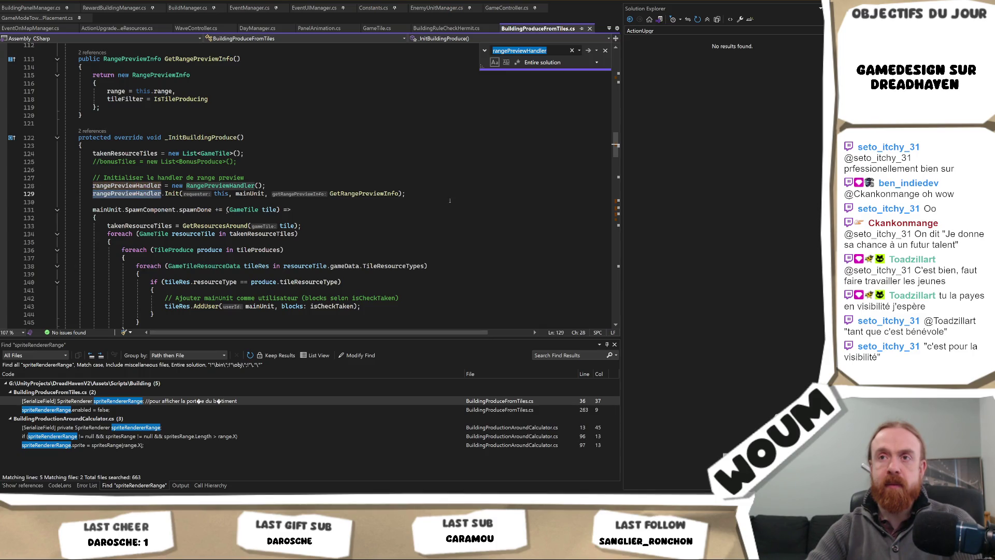
{"action": "key", "text": "Return"}
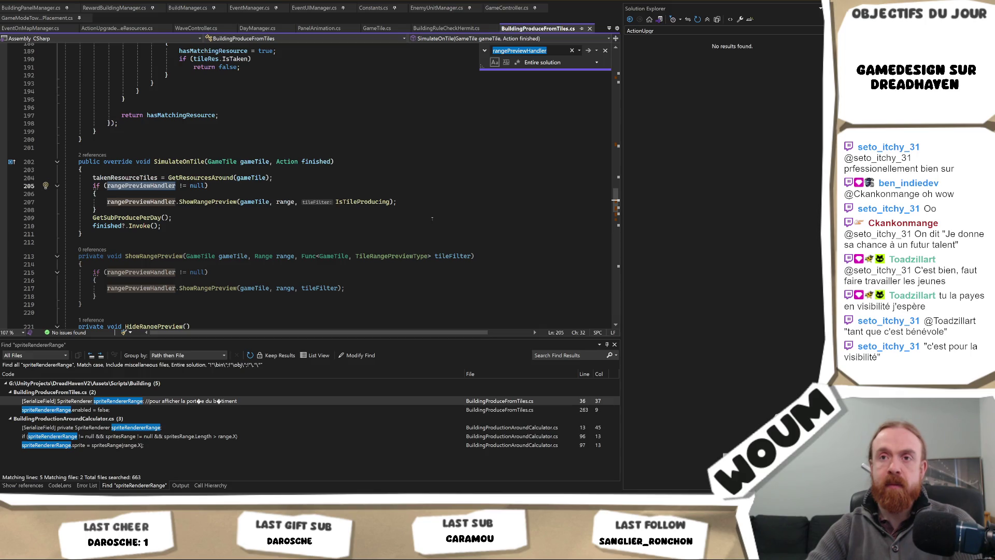
{"action": "key", "text": "Return"}
{"action": "key", "text": "Return"}
{"action": "key", "text": "Return"}
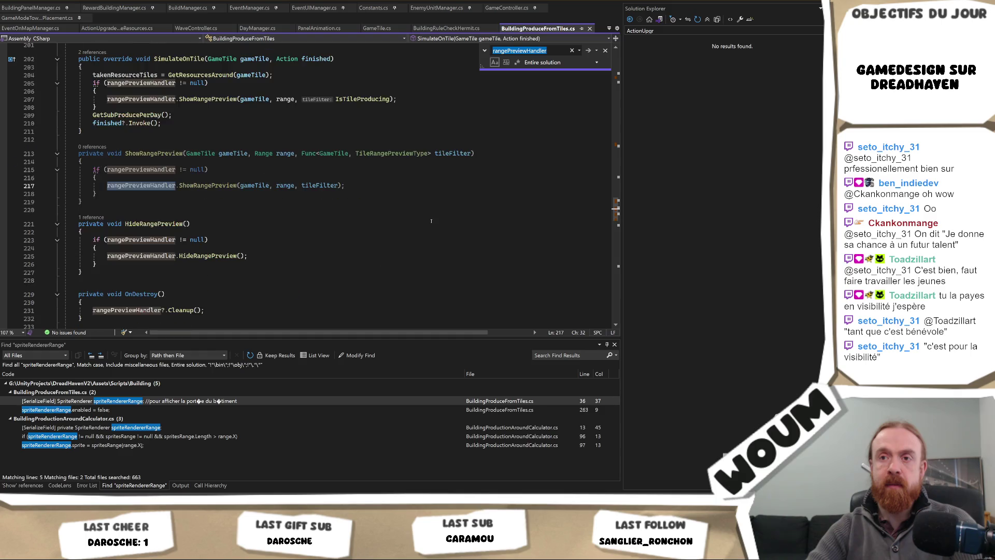
{"action": "key", "text": "Return"}
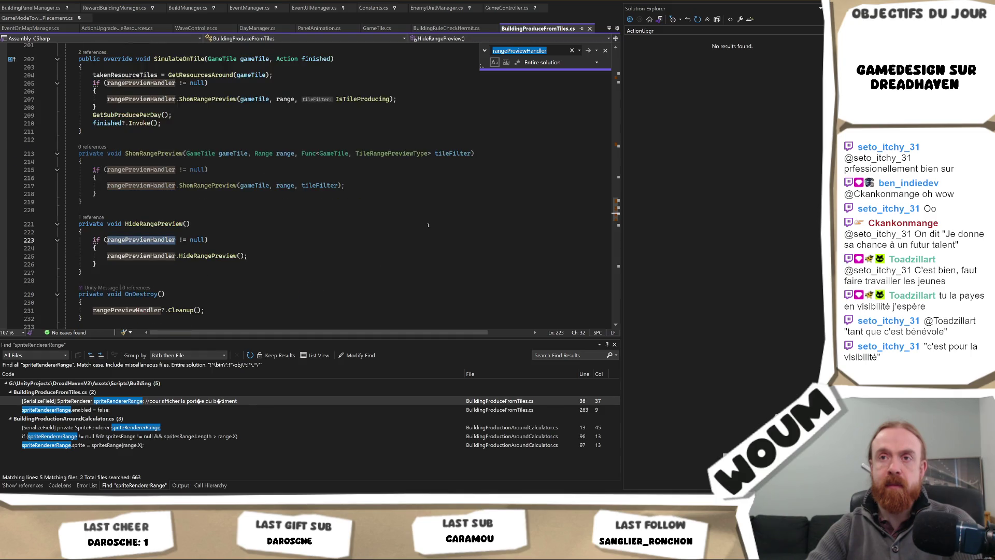
{"action": "scroll", "coordinate": [235, 265], "scroll_direction": "down", "scroll_amount": 1}
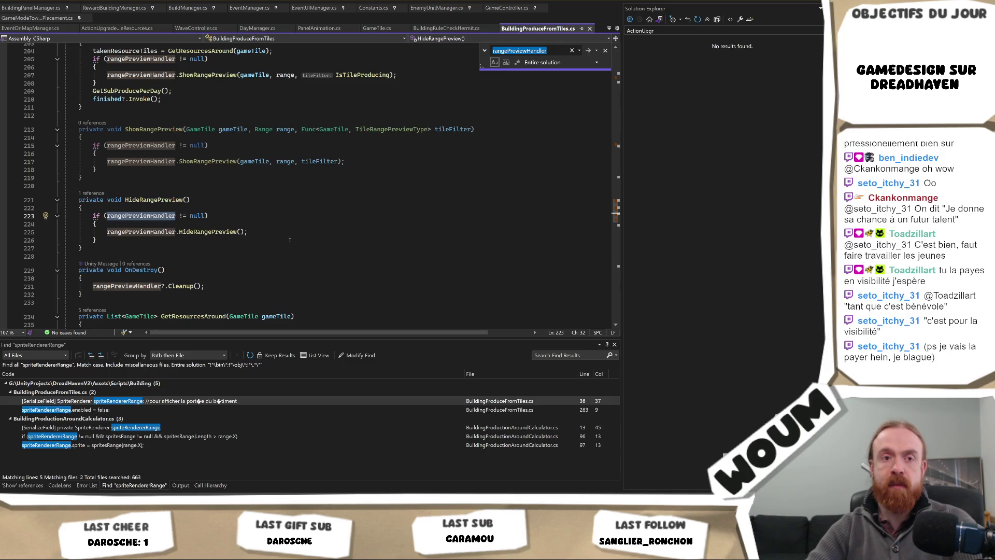
{"action": "key", "text": "Return"}
{"action": "key", "text": "Return"}
{"action": "key", "text": "Return"}
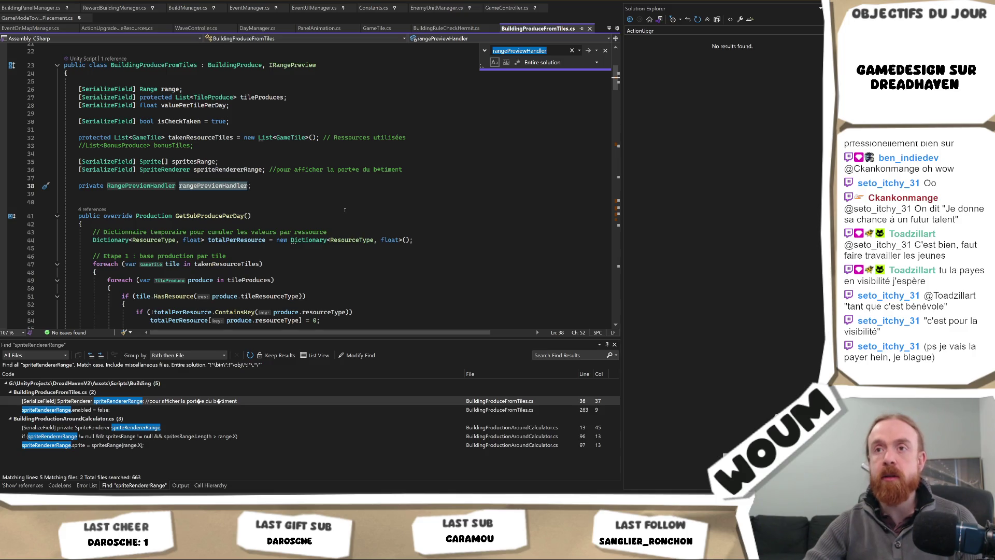
{"action": "key", "text": "Return"}
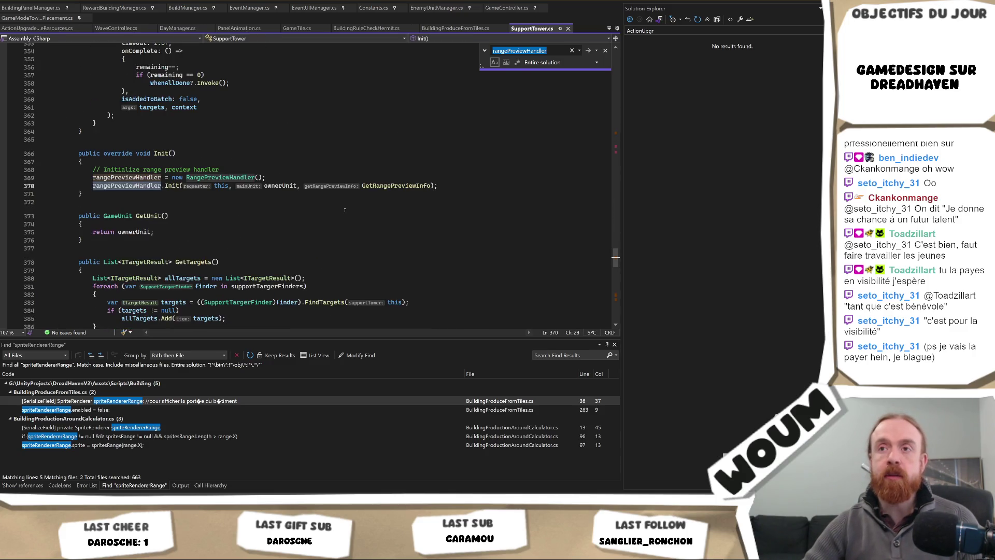
{"action": "key", "text": "Return"}
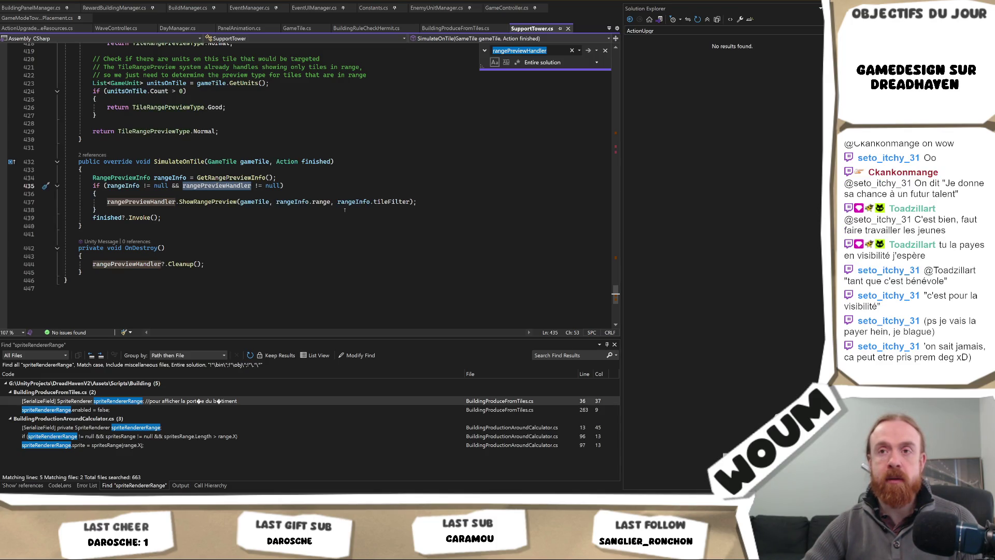
{"action": "key", "text": "Return"}
{"action": "key", "text": "Return"}
{"action": "key", "text": "Return"}
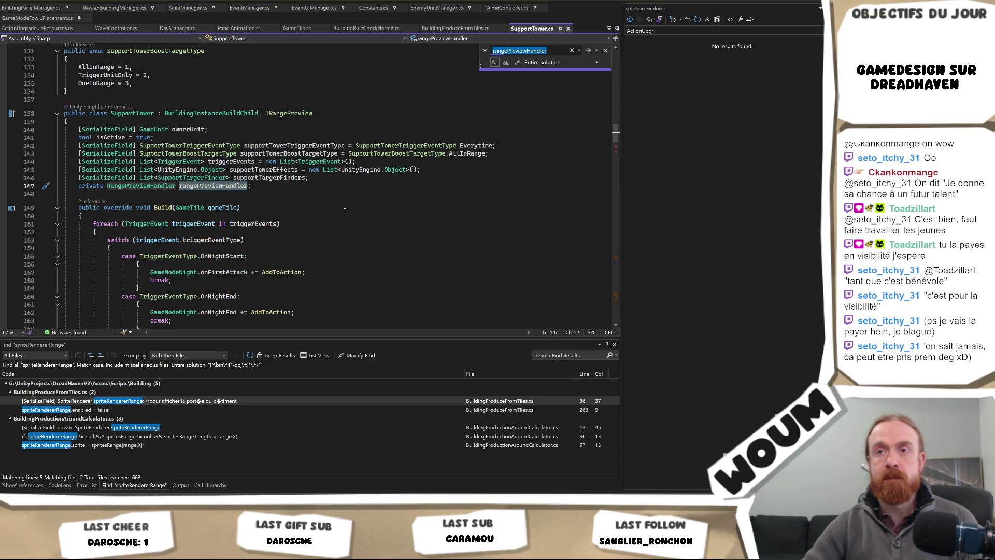
{"action": "key", "text": "Return"}
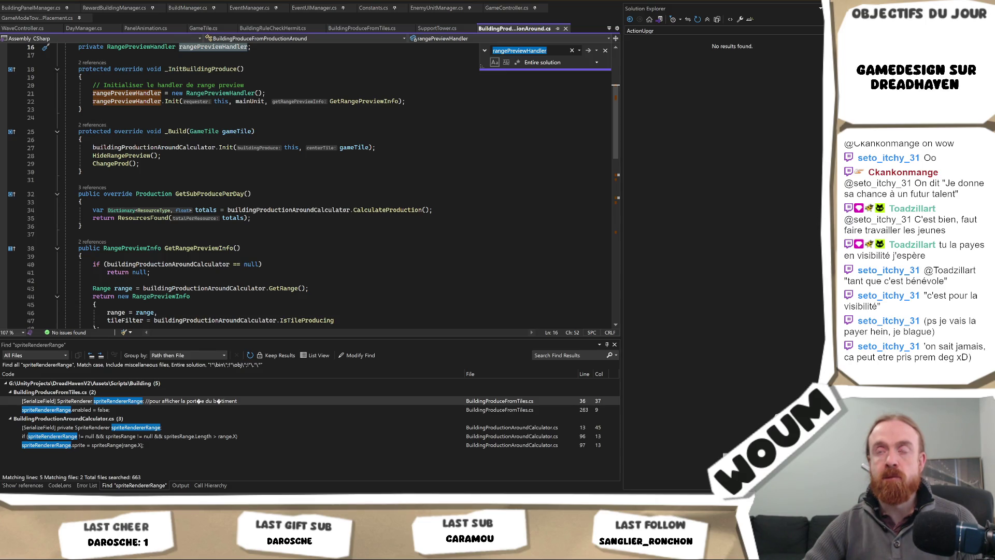
{"action": "scroll", "coordinate": [304, 160], "scroll_direction": "up", "scroll_amount": 4}
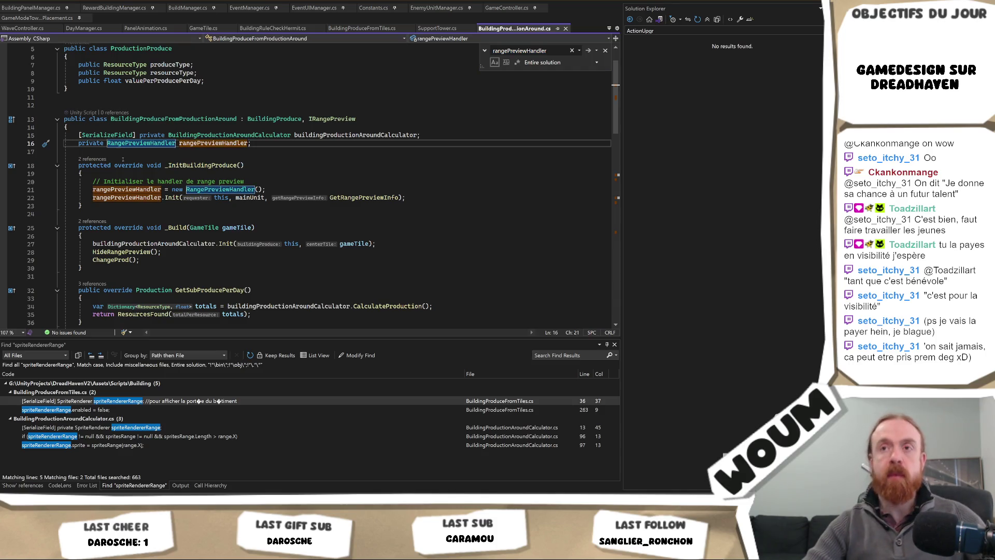
Step: Go to the RangePreviewHandler class definition with F12 and read through its code
{"action": "key", "text": "F12"}
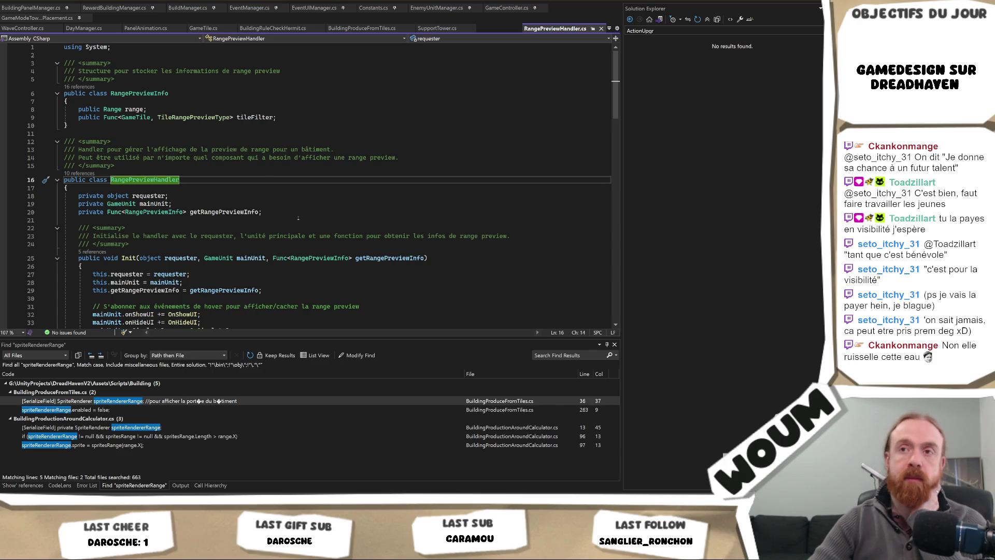
{"action": "scroll", "coordinate": [298, 218], "scroll_direction": "down", "scroll_amount": 1}
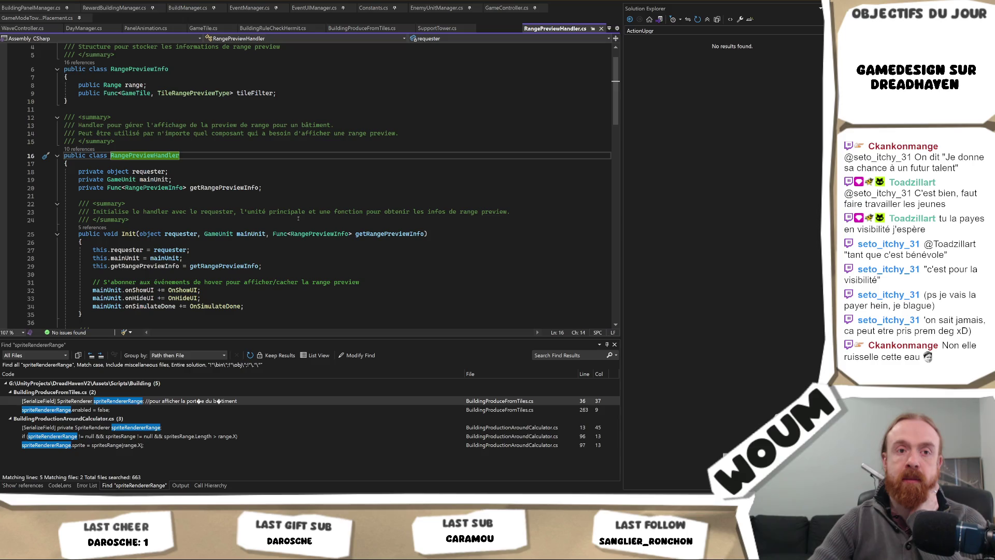
{"action": "scroll", "coordinate": [298, 217], "scroll_direction": "down", "scroll_amount": 2}
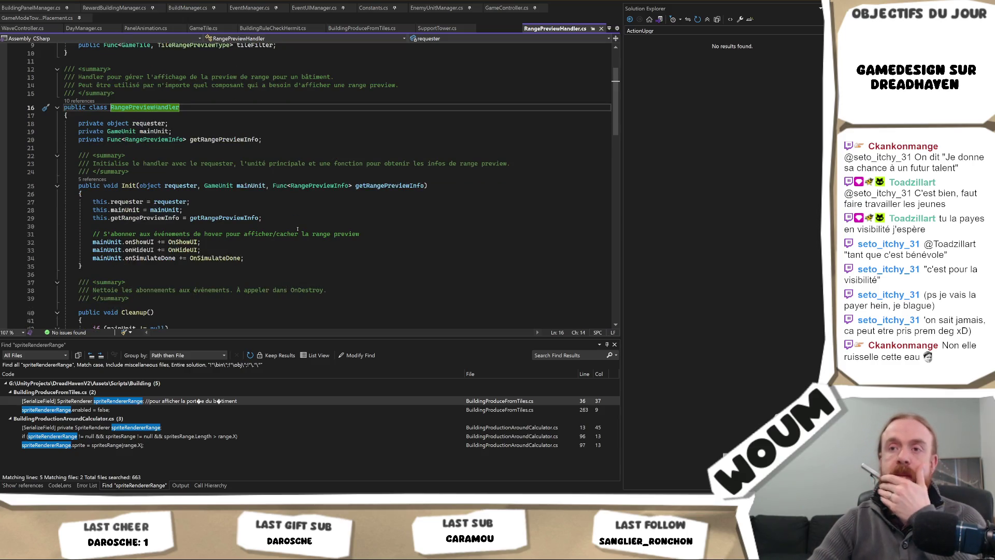
{"action": "scroll", "coordinate": [297, 226], "scroll_direction": "down", "scroll_amount": 6}
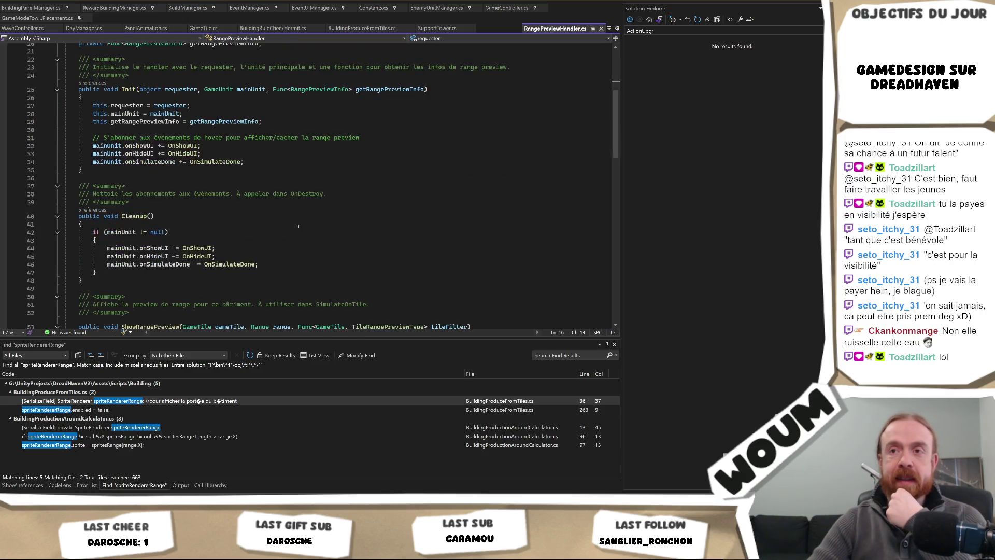
{"action": "scroll", "coordinate": [299, 227], "scroll_direction": "down", "scroll_amount": 2}
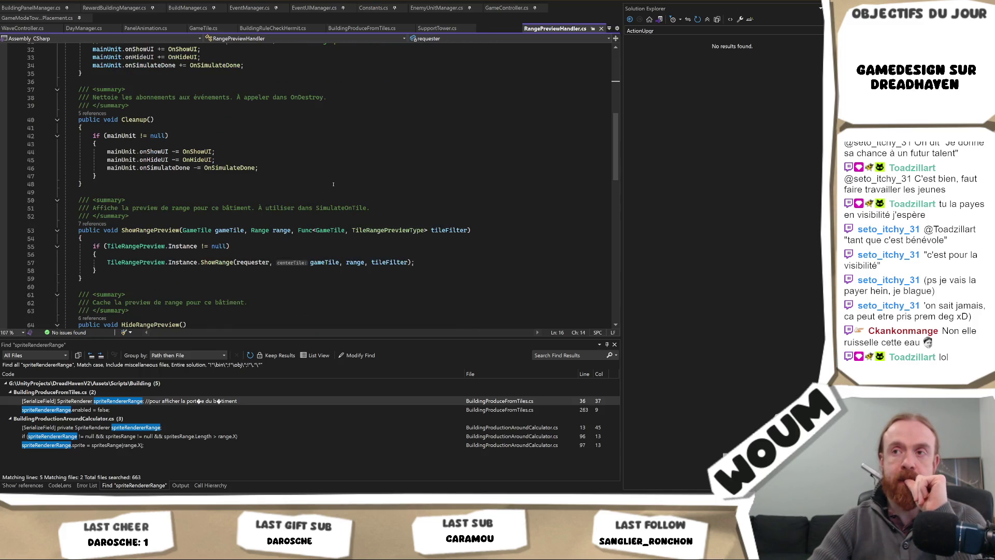
{"action": "scroll", "coordinate": [333, 184], "scroll_direction": "down", "scroll_amount": 6}
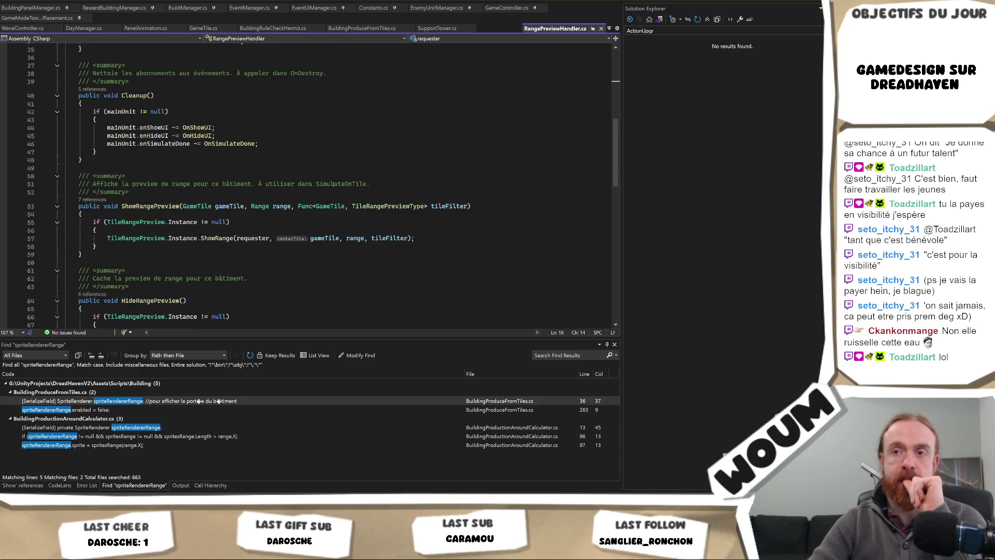
{"action": "scroll", "coordinate": [326, 189], "scroll_direction": "down", "scroll_amount": 5}
{"action": "left_click", "coordinate": [317, 192]}
Step: Return to BuildingProduceFromProductionAround.cs and review its field declarations
{"action": "key", "text": "ctrl+Tab"}
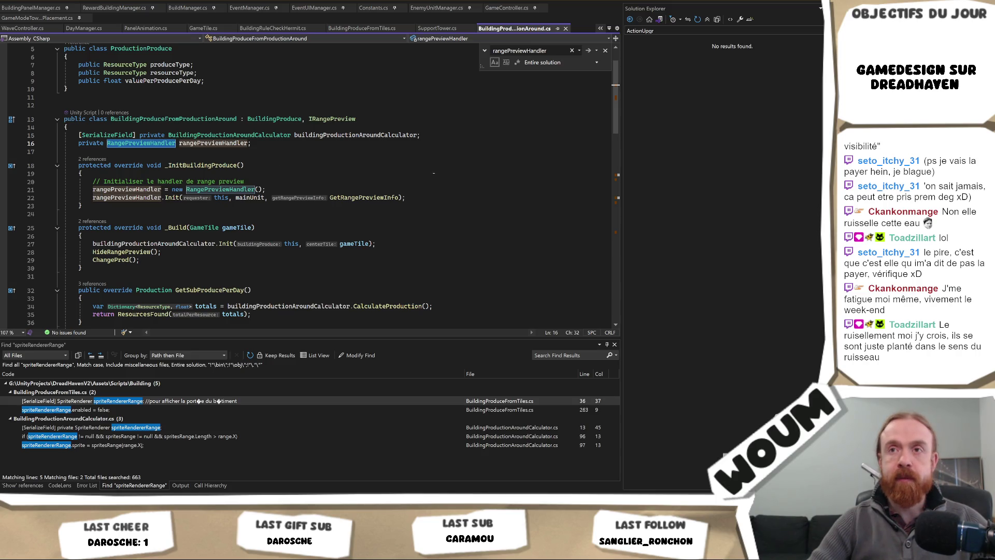
{"action": "scroll", "coordinate": [281, 175], "scroll_direction": "down", "scroll_amount": 4}
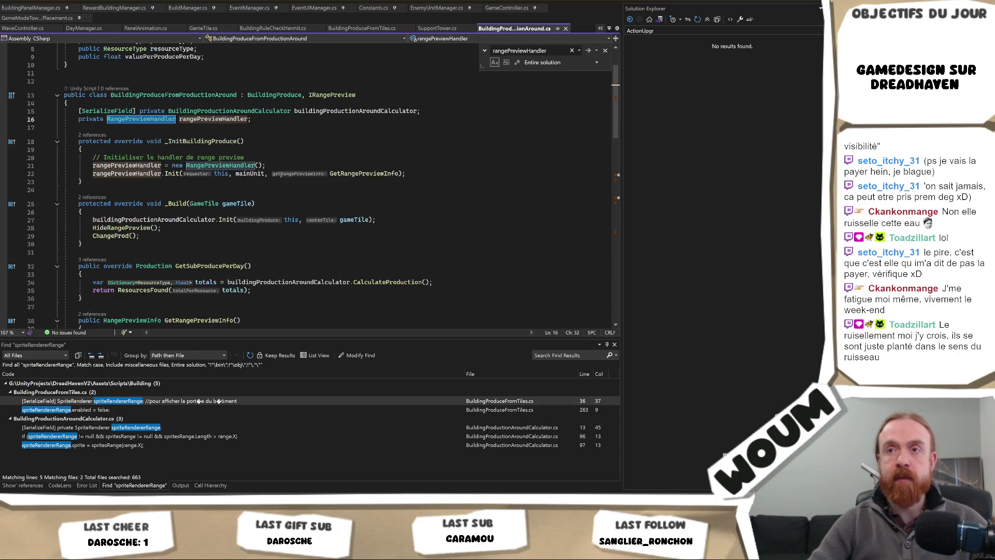
{"action": "scroll", "coordinate": [280, 176], "scroll_direction": "up", "scroll_amount": 5}
{"action": "scroll", "coordinate": [279, 177], "scroll_direction": "up", "scroll_amount": 1}
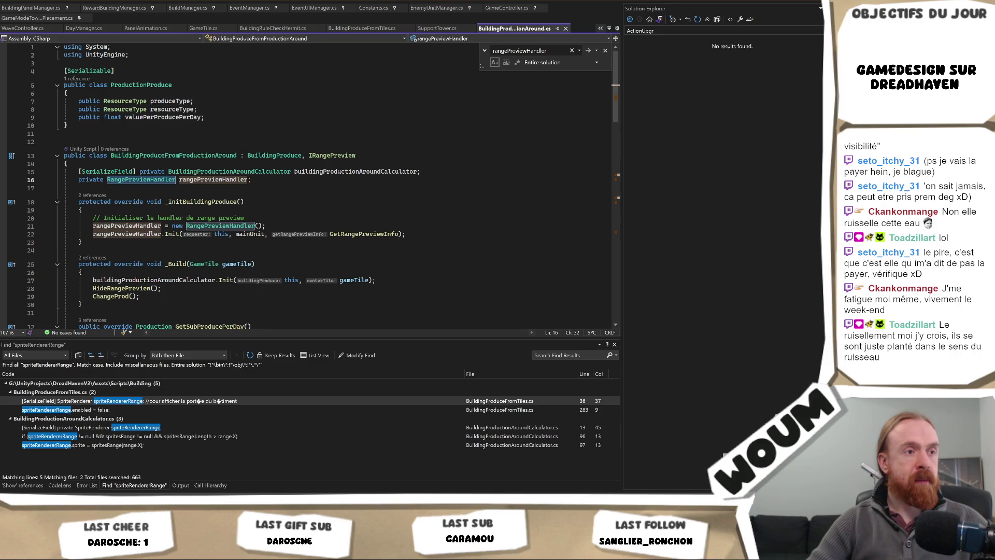
{"action": "key", "text": "Down"}
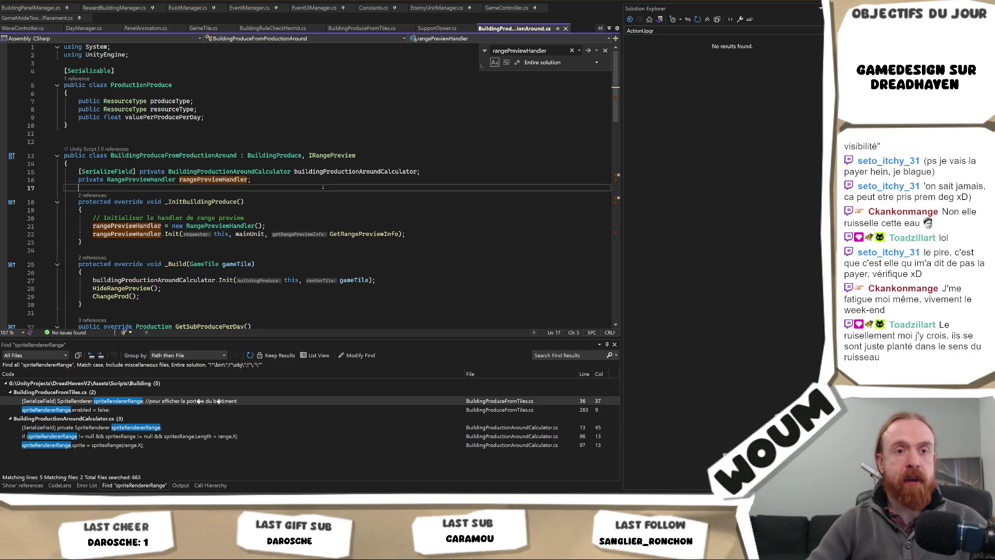
{"action": "key", "text": "ctrl+Tab"}
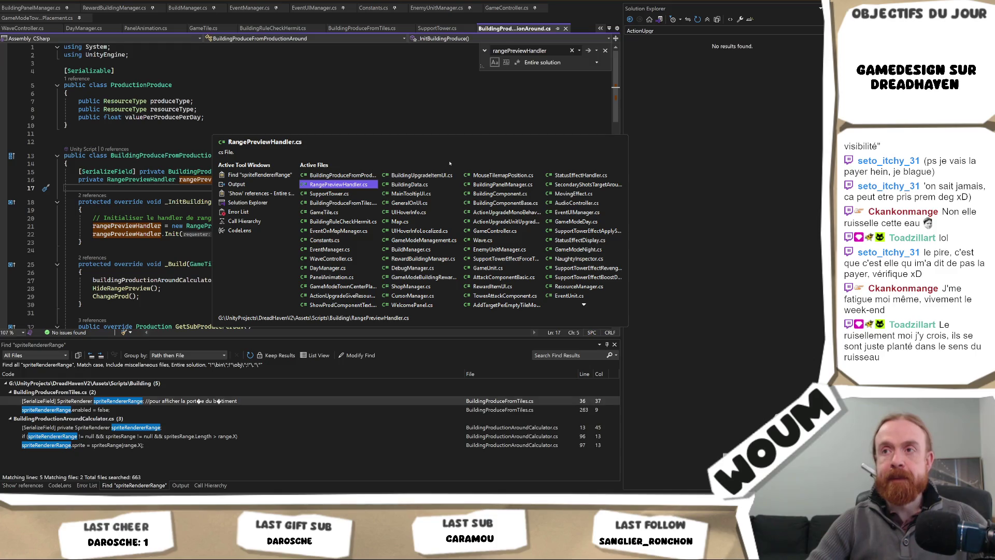
Step: In BuildingProduceFromTiles.cs, delete the obsolete sprite range field lines
{"action": "key", "text": "ctrl+Tab"}
{"action": "key", "text": "ctrl+Tab"}
{"action": "key", "text": "ctrl+Tab"}
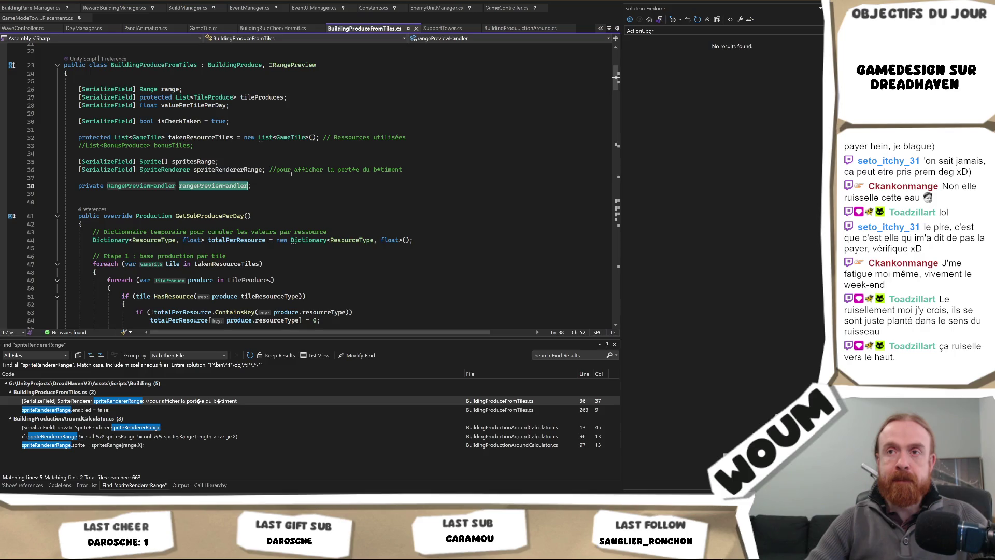
{"action": "left_click", "coordinate": [291, 173]}
{"action": "left_click_drag", "start_coordinate": [429, 166], "coordinate": [428, 154]}
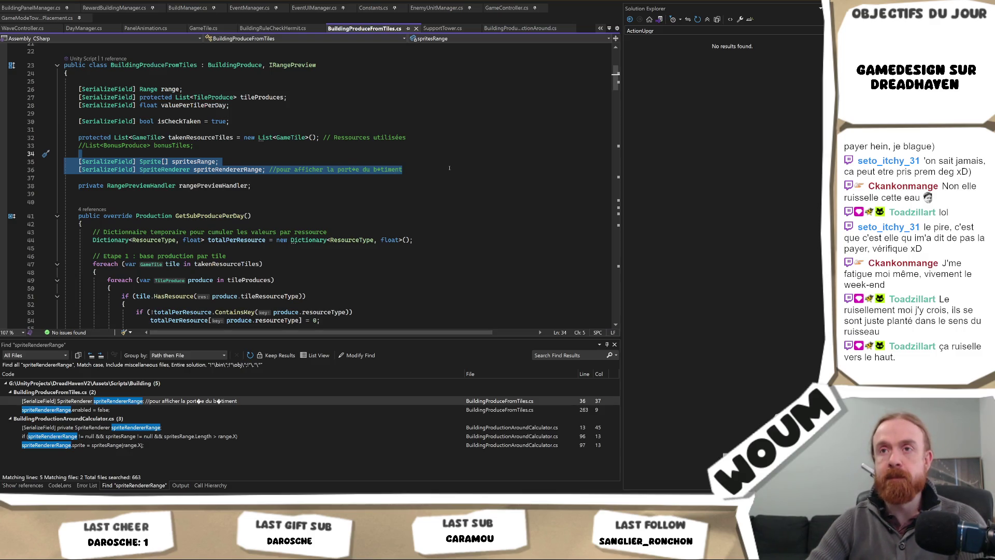
{"action": "key", "text": "Delete"}
{"action": "key", "text": "BackSpace"}
{"action": "key", "text": "BackSpace"}
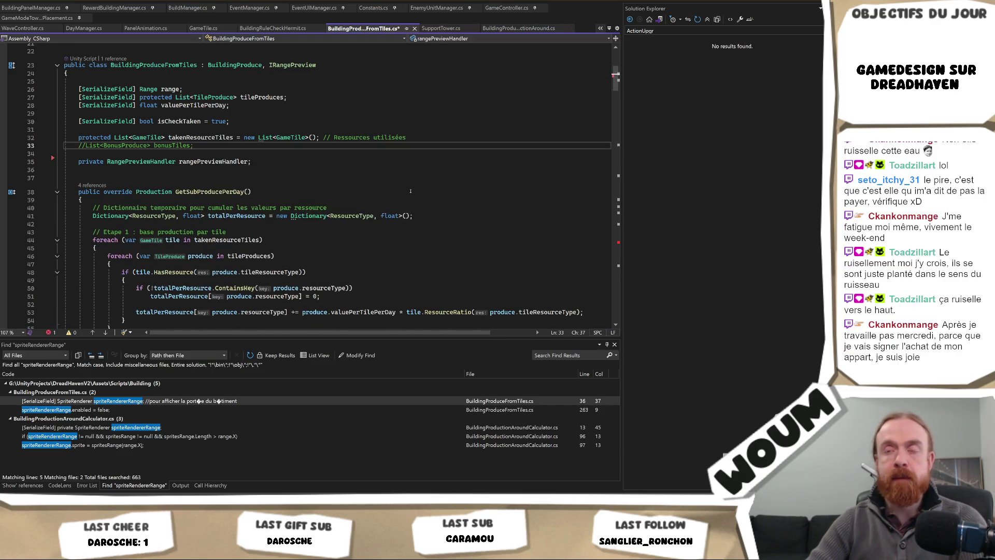
{"action": "scroll", "coordinate": [407, 193], "scroll_direction": "down", "scroll_amount": 2}
{"action": "scroll", "coordinate": [406, 193], "scroll_direction": "down", "scroll_amount": 20}
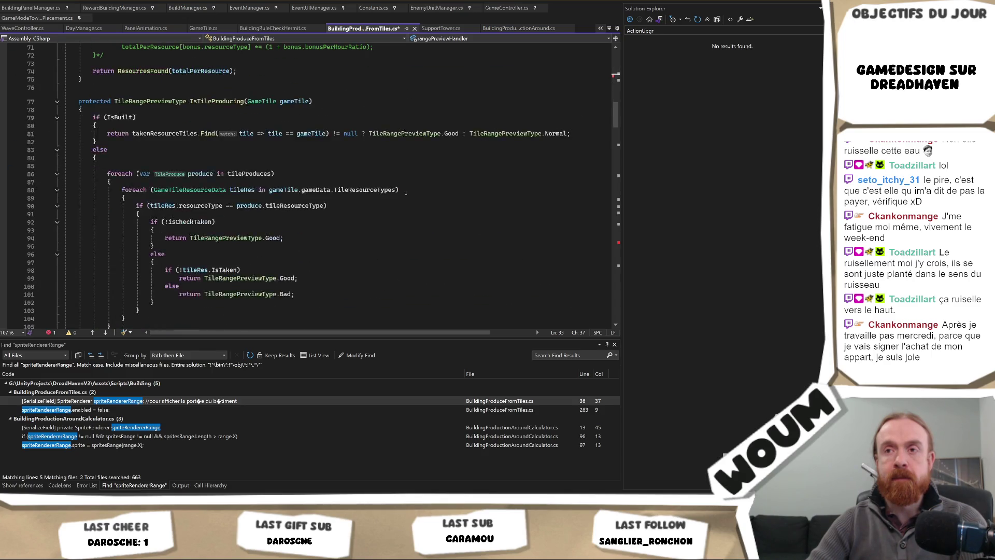
{"action": "scroll", "coordinate": [403, 194], "scroll_direction": "down", "scroll_amount": 9}
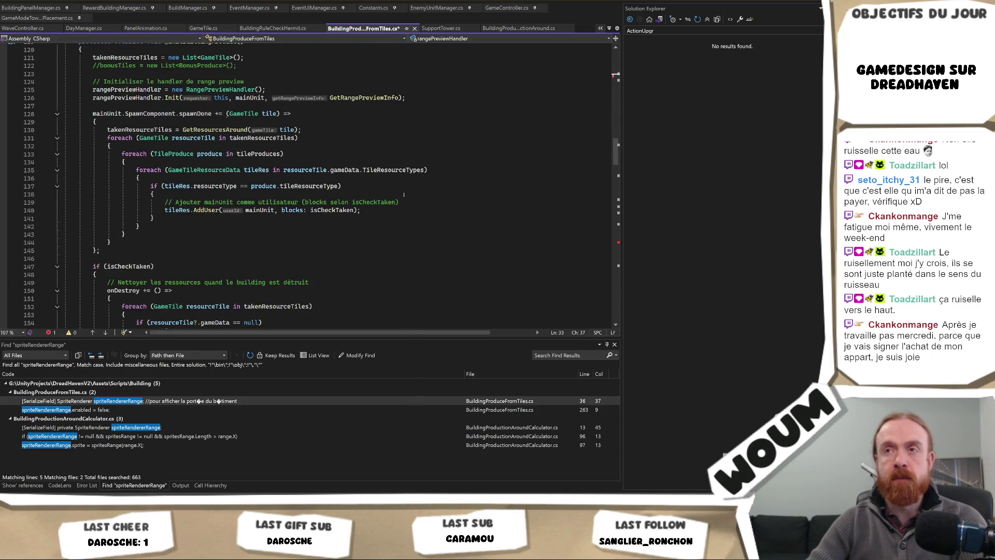
{"action": "scroll", "coordinate": [403, 195], "scroll_direction": "up", "scroll_amount": 20}
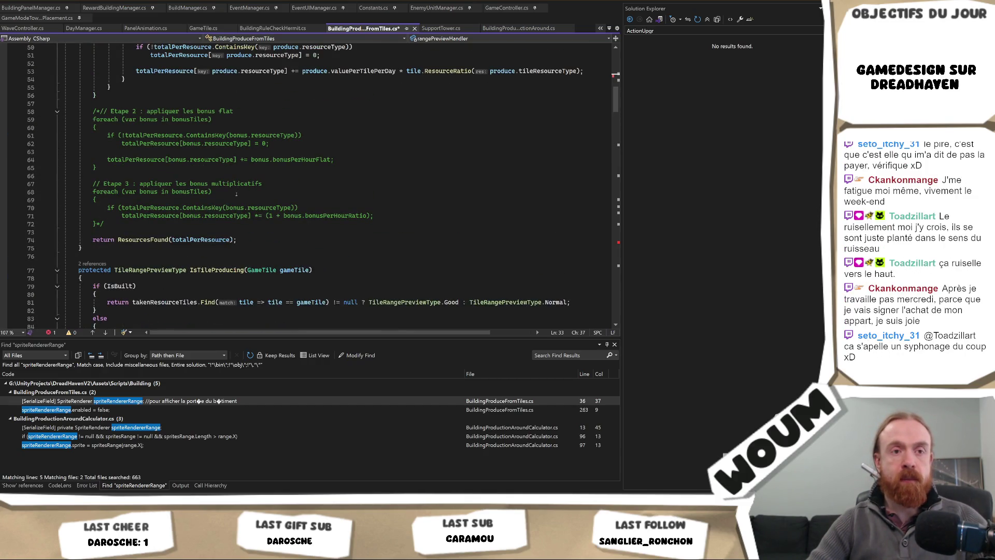
{"action": "scroll", "coordinate": [237, 197], "scroll_direction": "up", "scroll_amount": 8}
Step: Finish removing the spritesRange and spriteRendererRange fields, save, and open the calculator's matching declaration
{"action": "left_click_drag", "start_coordinate": [402, 135], "coordinate": [79, 119]}
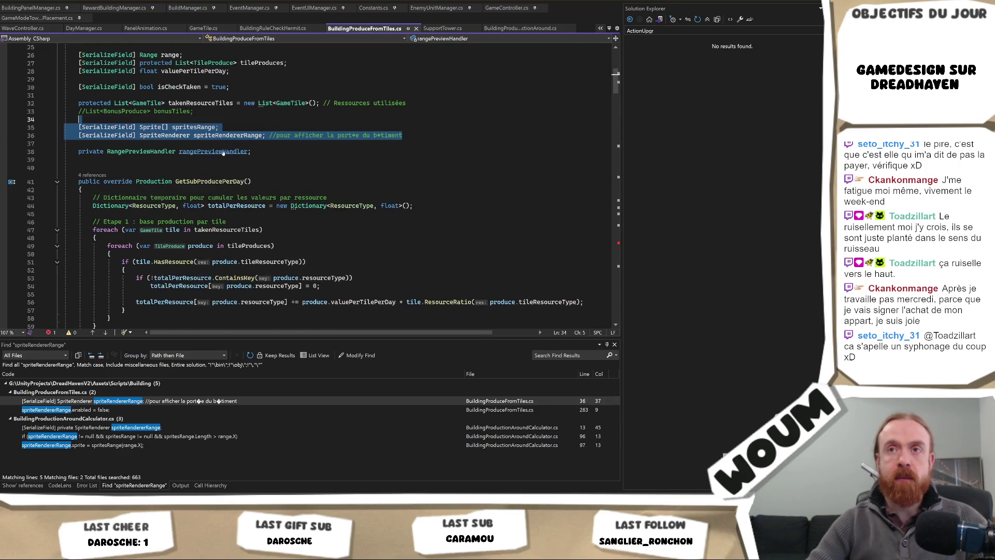
{"action": "double_click", "coordinate": [228, 135]}
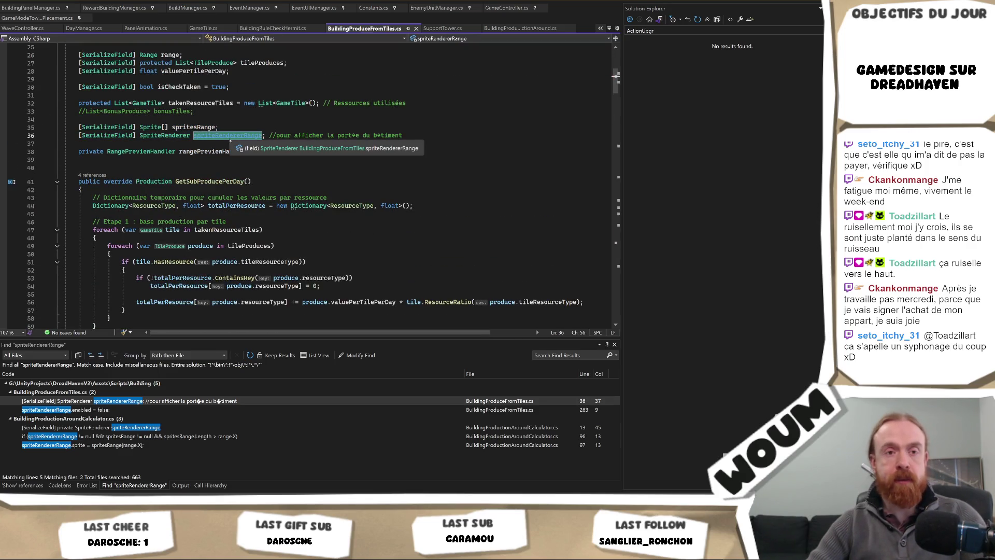
{"action": "left_click", "coordinate": [169, 411]}
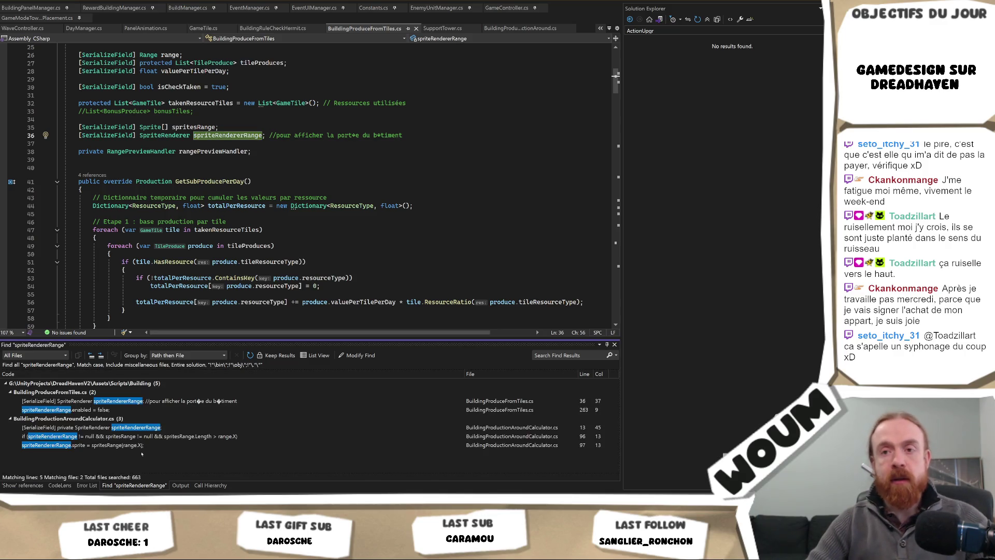
{"action": "left_click_drag", "start_coordinate": [404, 135], "coordinate": [443, 121]}
{"action": "key", "text": "shift+Left"}
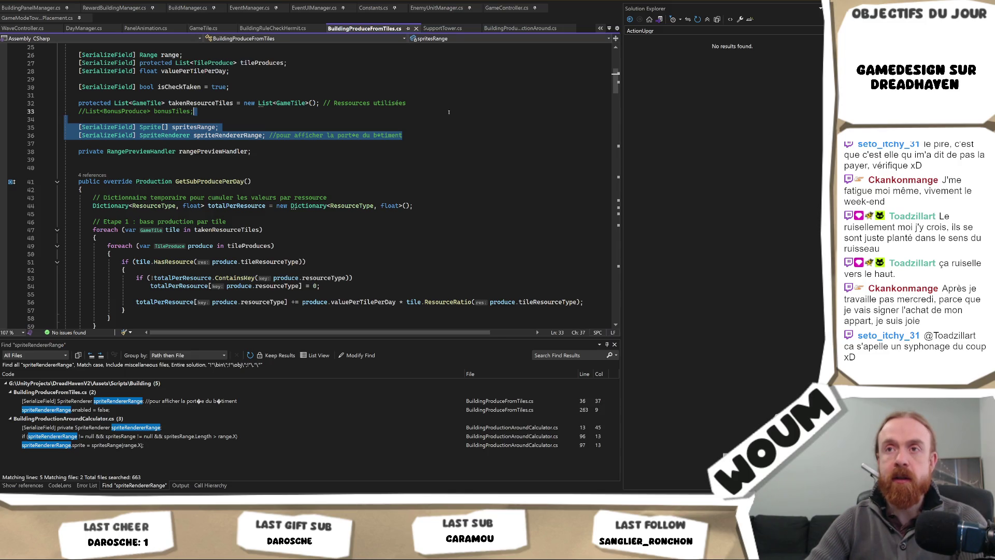
{"action": "key", "text": "Delete"}
{"action": "key", "text": "ctrl+s"}
{"action": "double_click", "coordinate": [136, 427]}
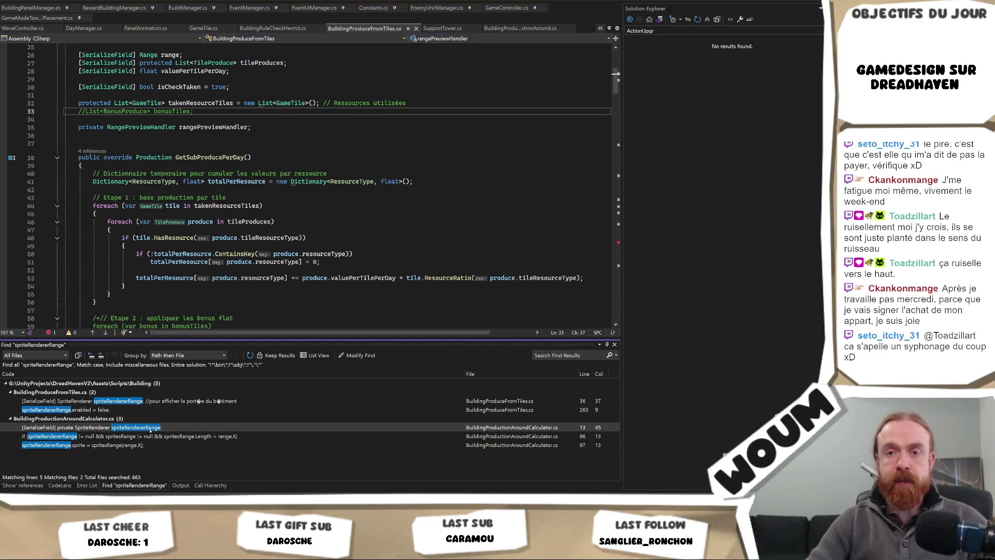
{"action": "left_click_drag", "start_coordinate": [332, 151], "coordinate": [332, 126]}
Step: Delete the calculator's Visual Range header and sprite fields, then remove the spriteRendererRange disable line
{"action": "key", "text": "Delete"}
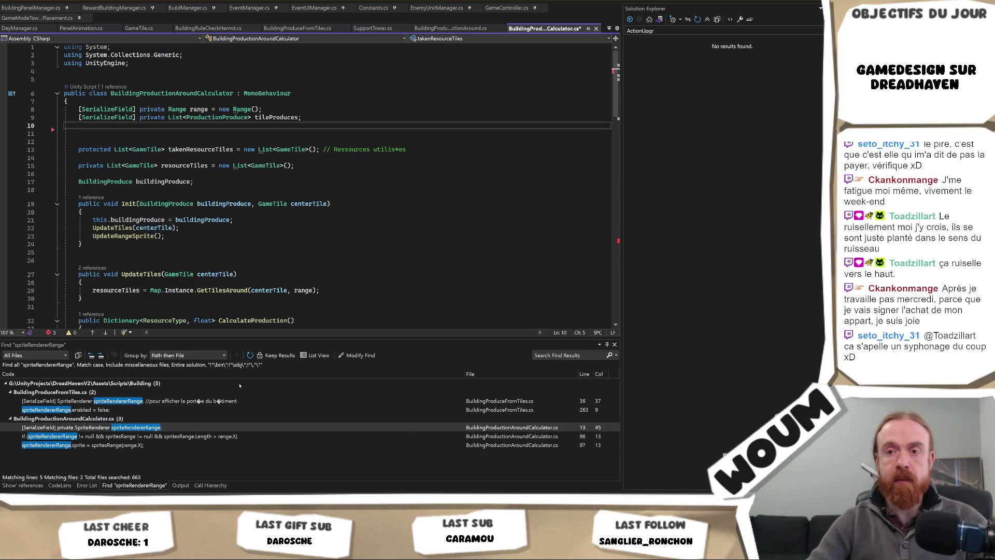
{"action": "key", "text": "ctrl+s"}
{"action": "scroll", "coordinate": [226, 239], "scroll_direction": "down", "scroll_amount": 3}
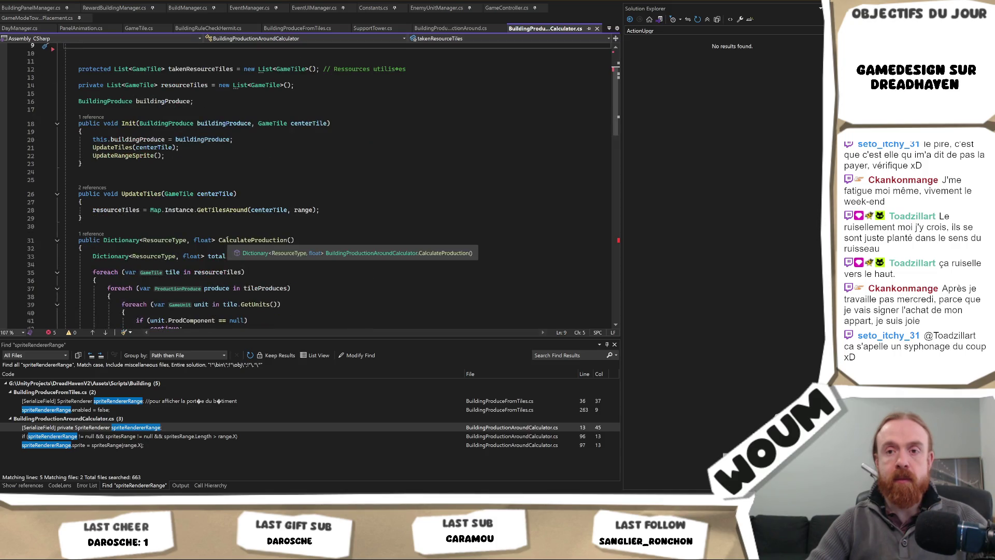
{"action": "double_click", "coordinate": [77, 410]}
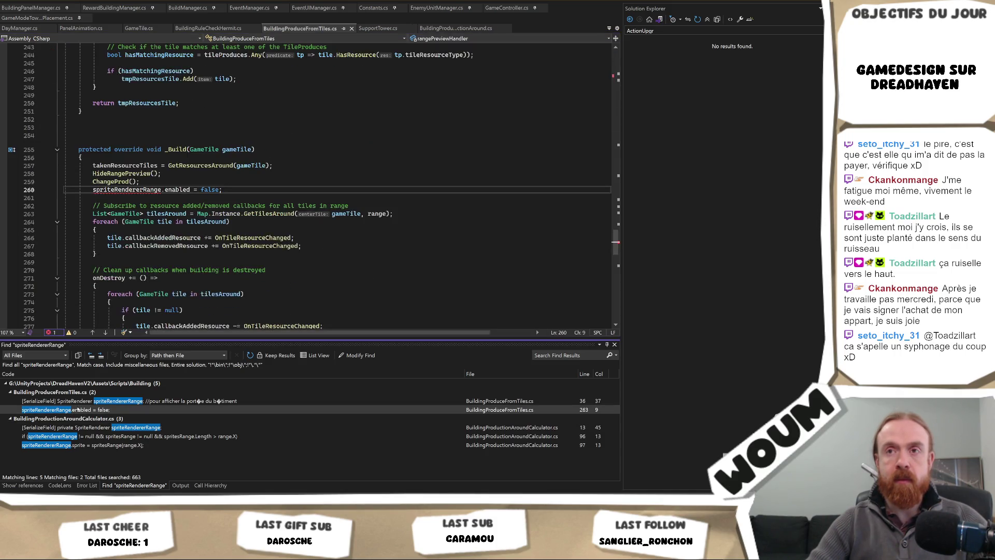
{"action": "left_click_drag", "start_coordinate": [244, 189], "coordinate": [243, 181]}
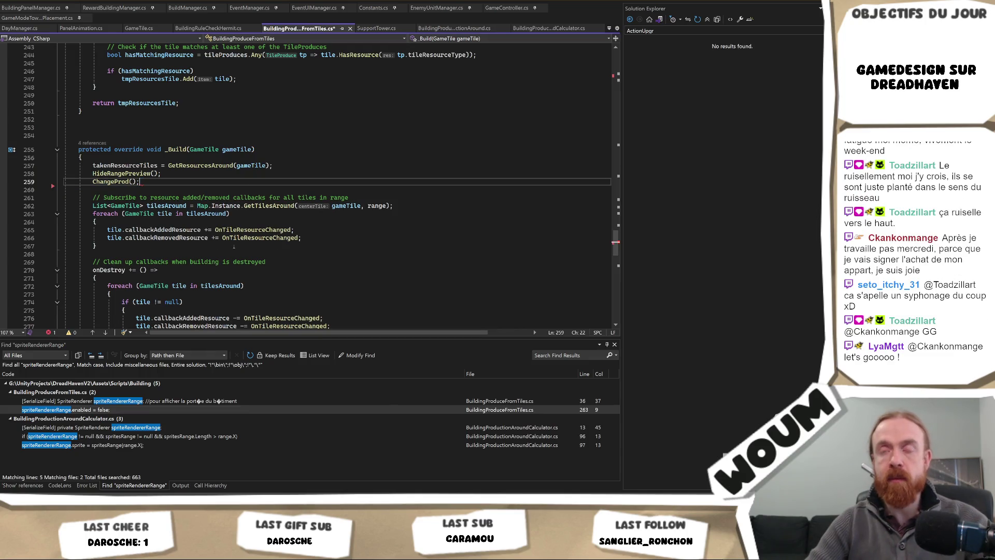
Step: Delete the entire UpdateRangeSprite method from the calculator
{"action": "double_click", "coordinate": [148, 436]}
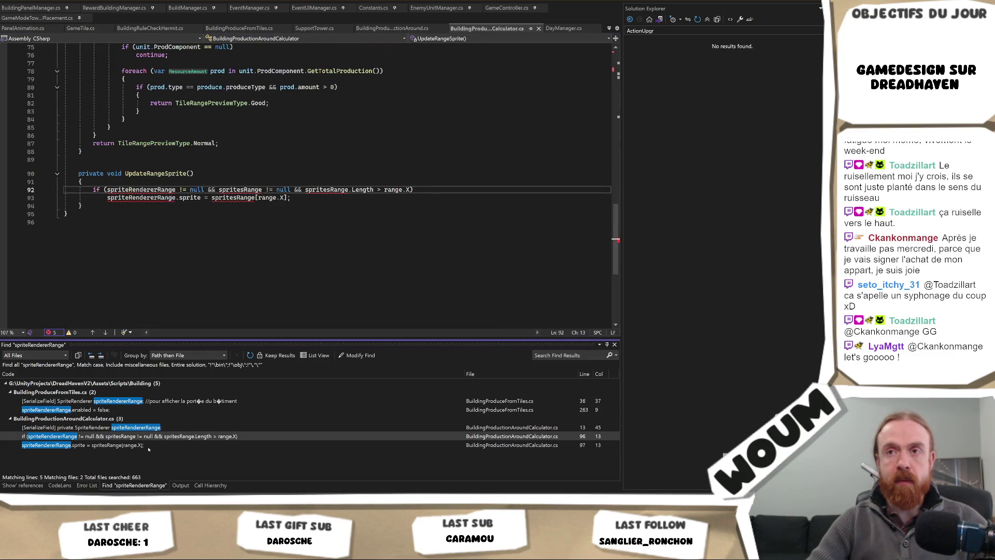
{"action": "left_click", "coordinate": [108, 173]}
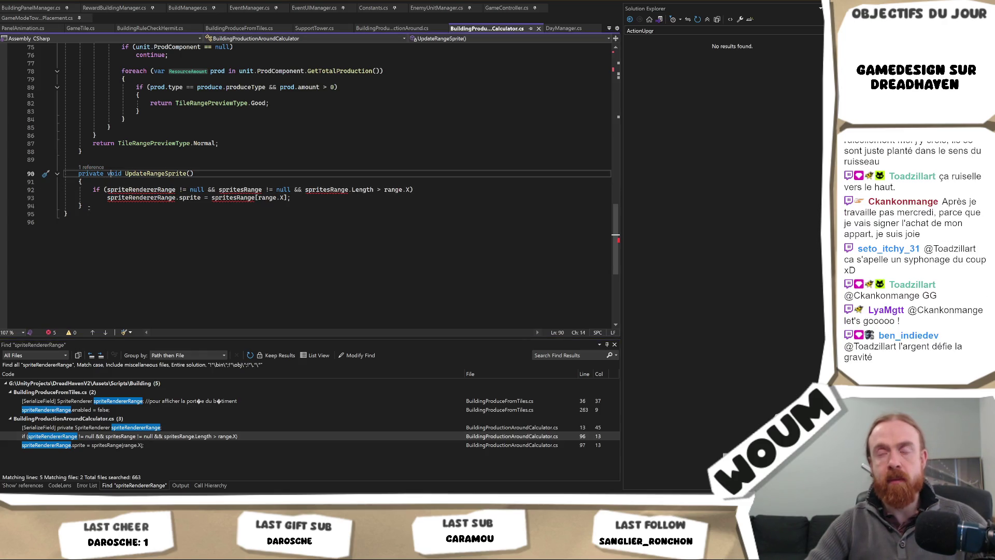
{"action": "left_click_drag", "start_coordinate": [88, 206], "coordinate": [112, 158]}
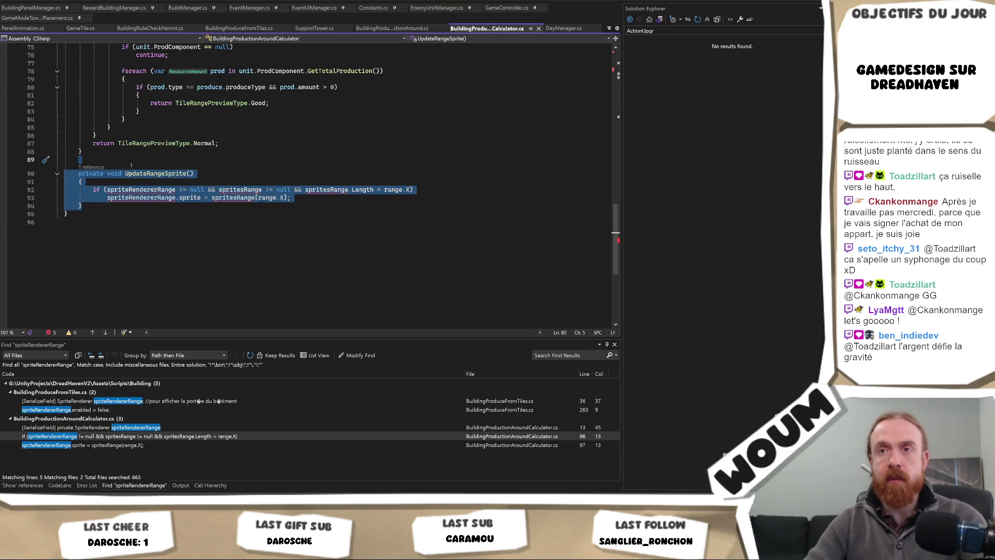
{"action": "key", "text": "Right"}
{"action": "key", "text": "shift+Up"}
{"action": "key", "text": "shift+Up"}
{"action": "key", "text": "shift+Up"}
{"action": "key", "text": "Delete"}
Step: Find and remove the UpdateRangeSprite() call in Init, then save the calculator script
{"action": "key", "text": "ctrl+f"}
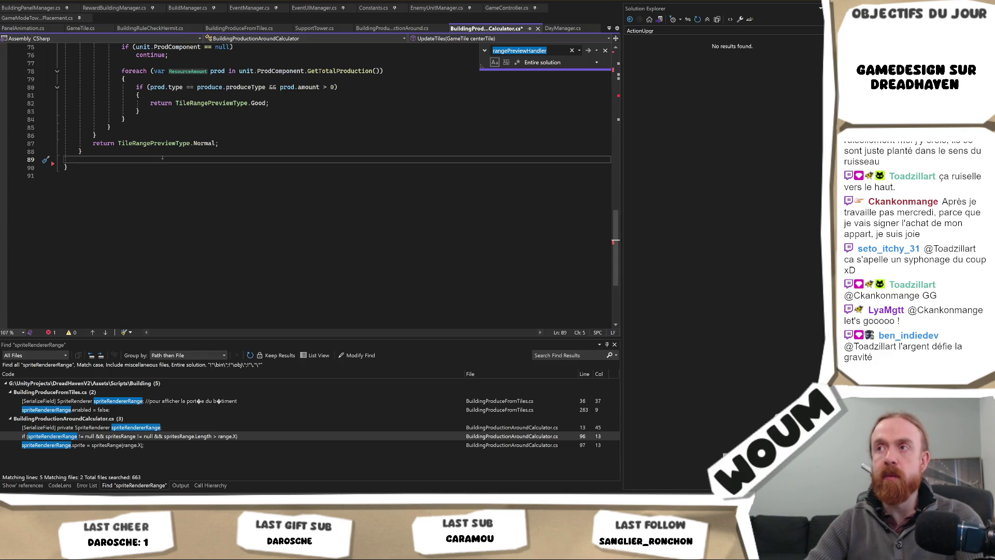
{"action": "type", "text": "UpdateRangeSprite"}
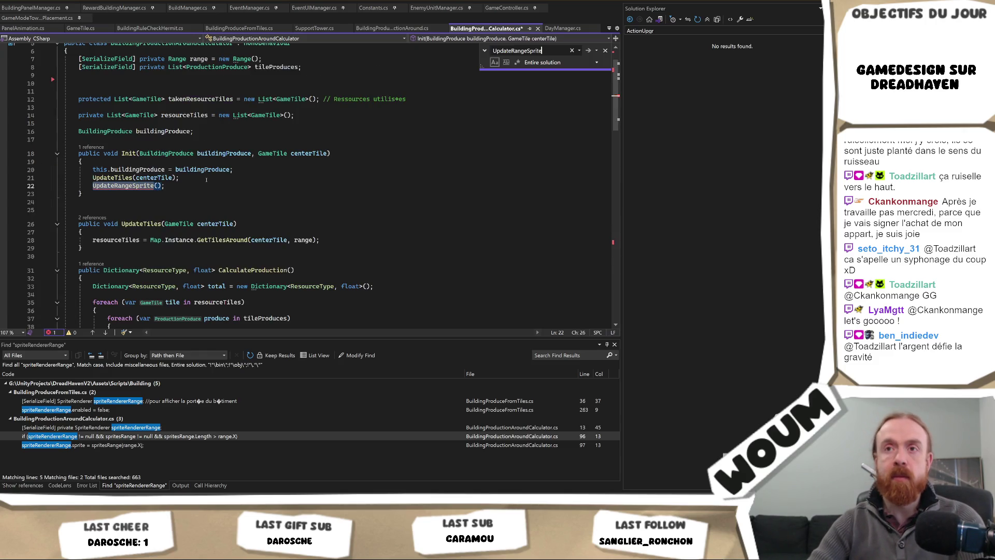
{"action": "left_click", "coordinate": [198, 186]}
{"action": "key", "text": "shift+Up"}
{"action": "key", "text": "shift+End"}
{"action": "key", "text": "Delete"}
{"action": "key", "text": "ctrl+s"}
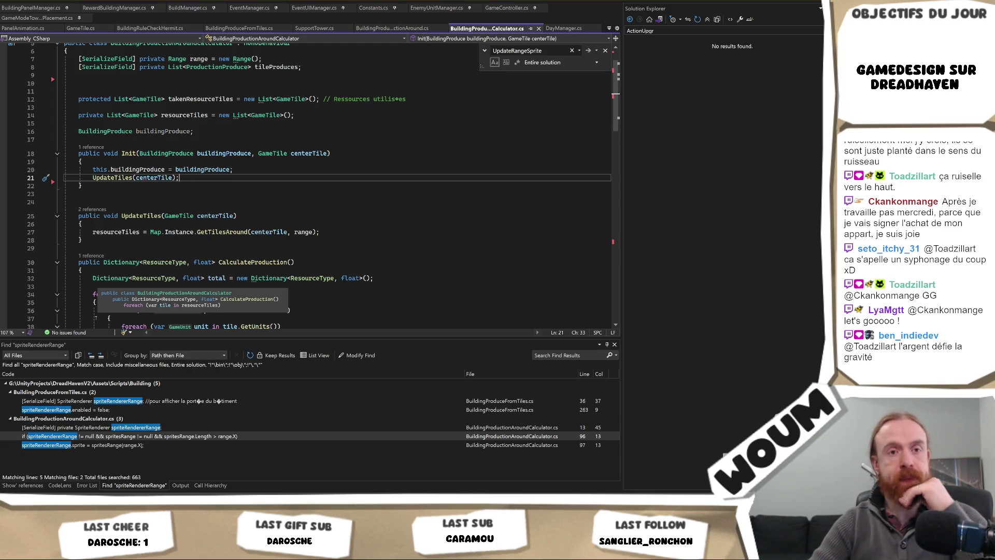
Step: Check the former sprite assignment and field locations via Find Results, then return to Unity
{"action": "double_click", "coordinate": [98, 446]}
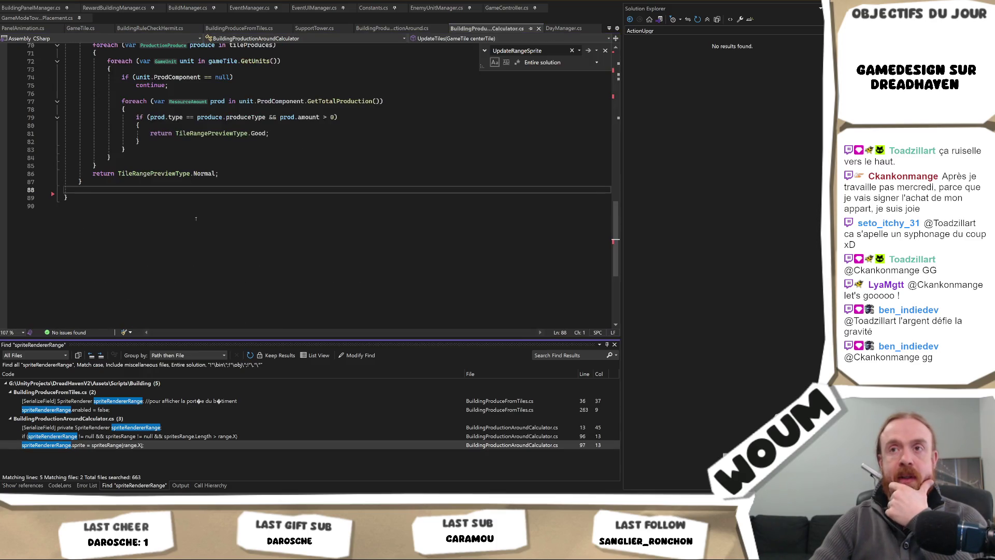
{"action": "double_click", "coordinate": [98, 427]}
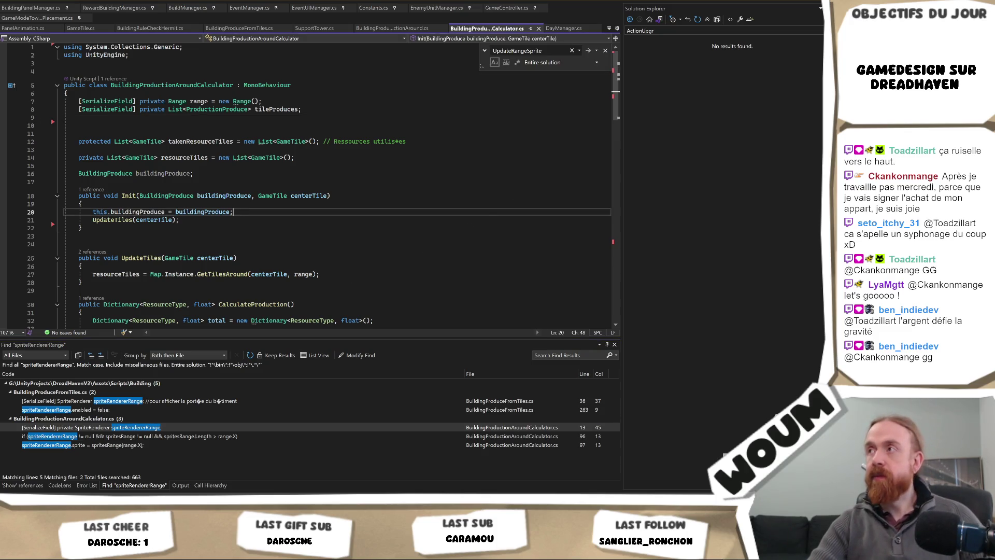
{"action": "key", "text": "alt+Tab"}
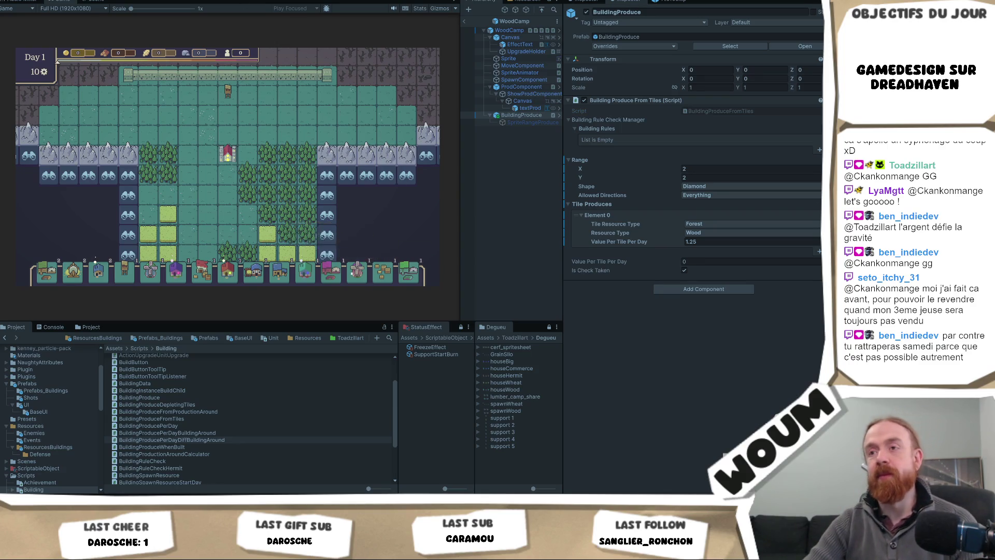
Step: Preview Grain Silo, Hermit House and Country House range overlays in Play mode, then show ResourcesBuildings
{"action": "left_click", "coordinate": [155, 280]}
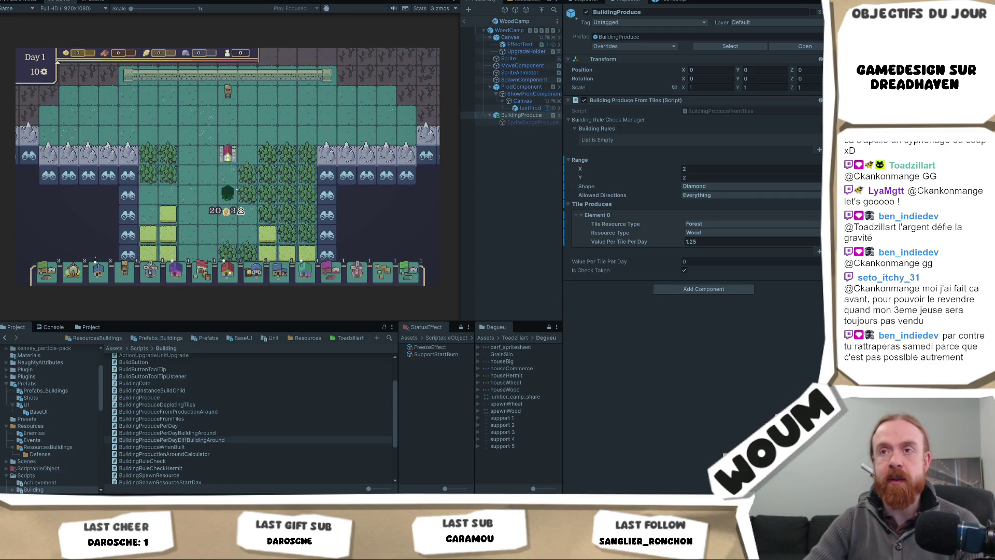
{"action": "left_click", "coordinate": [202, 270]}
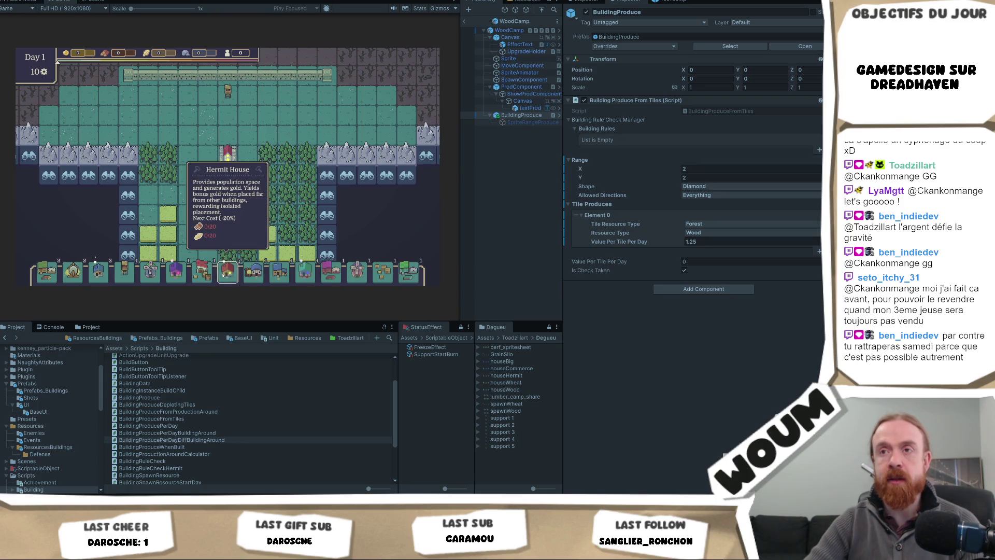
{"action": "left_click", "coordinate": [223, 273]}
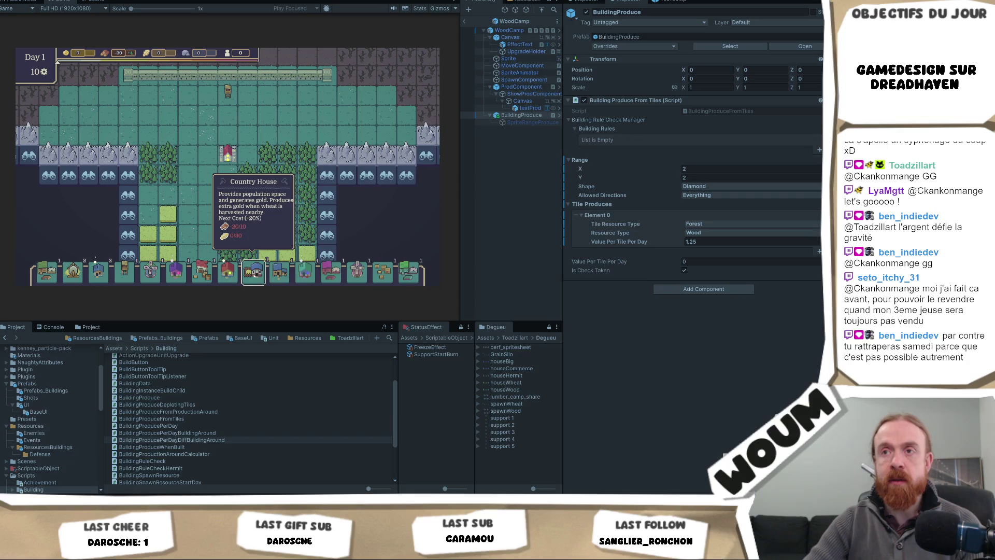
{"action": "left_click", "coordinate": [254, 274]}
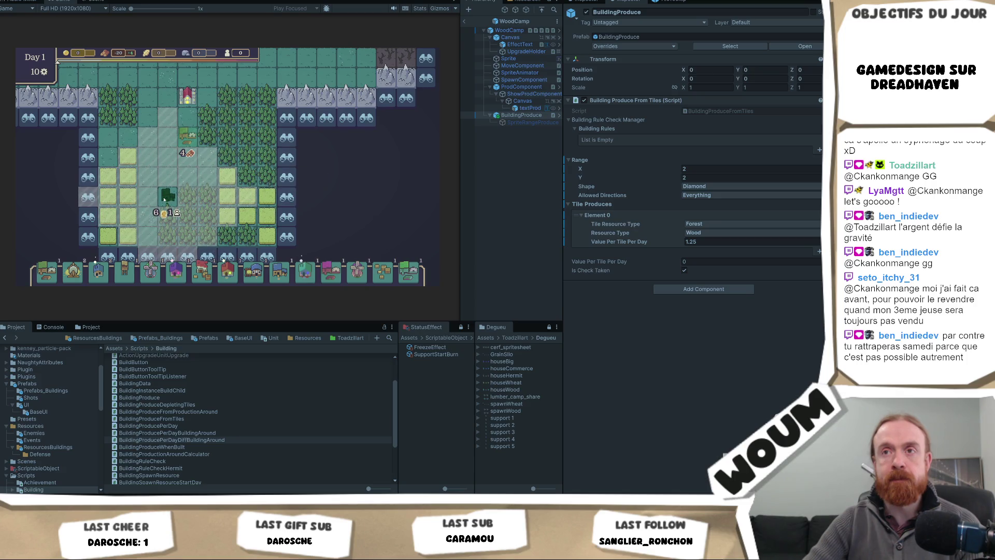
{"action": "mouse_move", "coordinate": [306, 277]}
{"action": "mouse_move", "coordinate": [256, 280]}
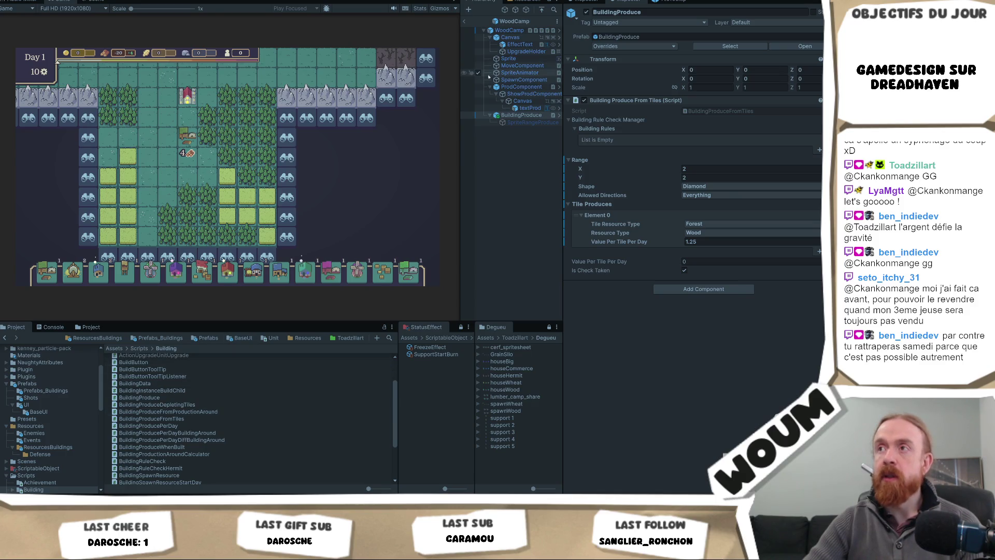
{"action": "left_click", "coordinate": [87, 338]}
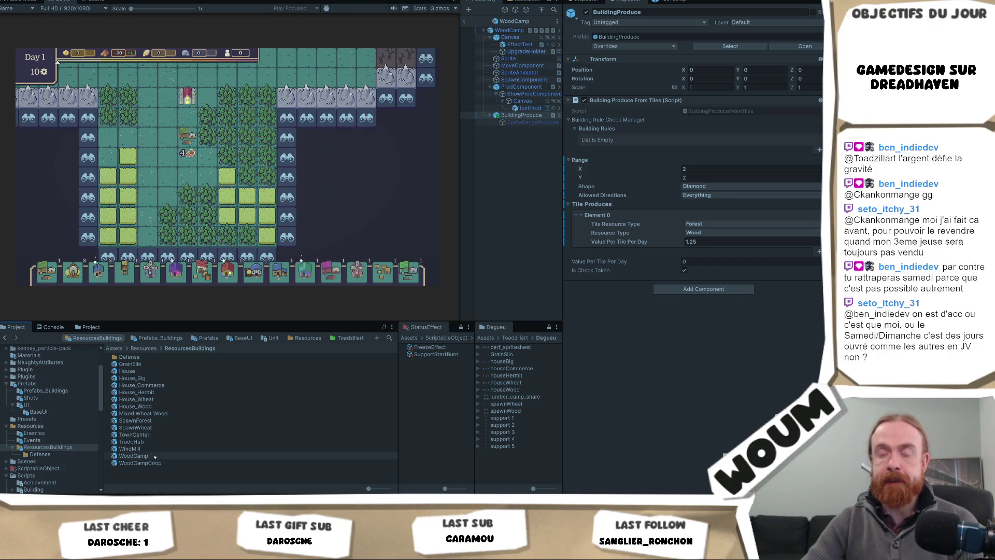
Step: Inspect House_Wood, House_Hermit, House_Big and House_Wheat production-around settings, then open the calculator script
{"action": "double_click", "coordinate": [135, 407]}
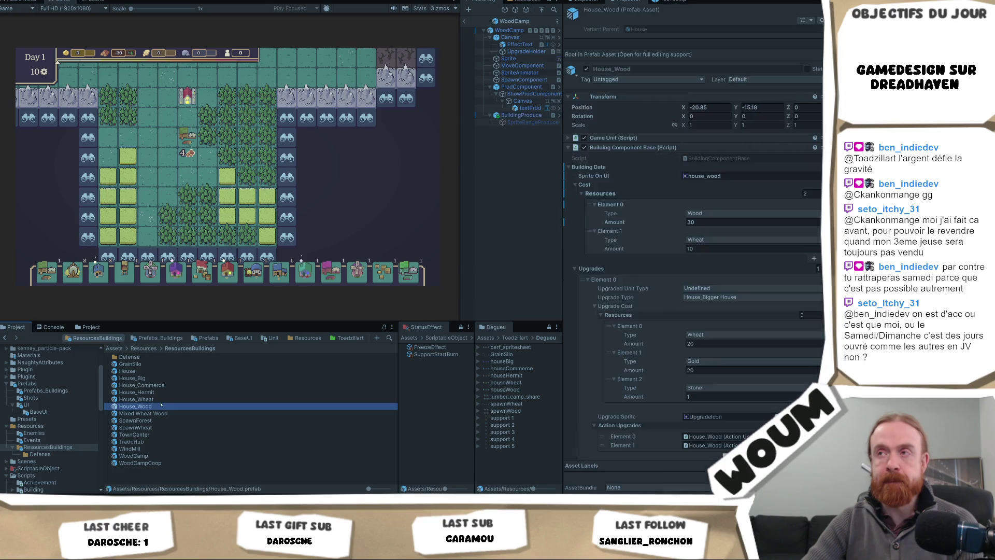
{"action": "left_click", "coordinate": [534, 101]}
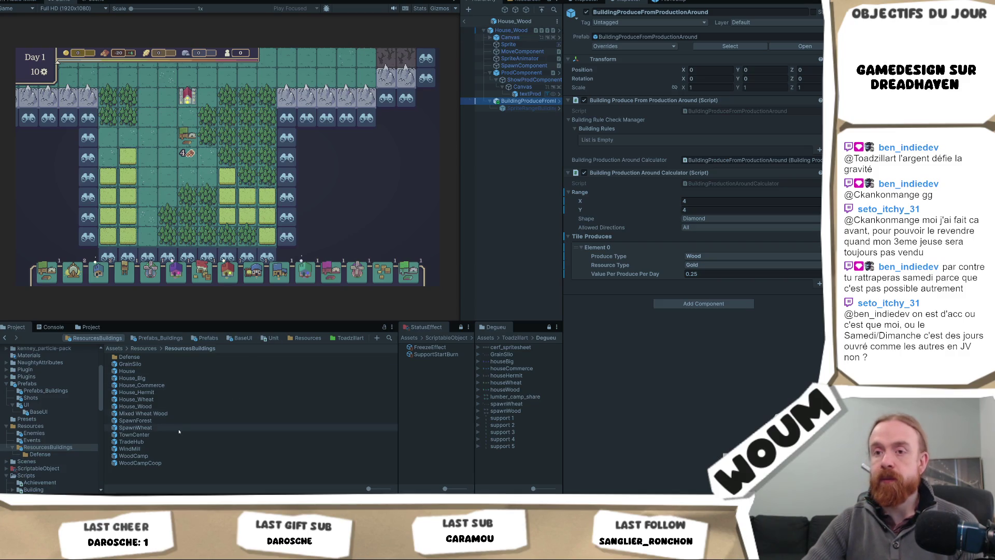
{"action": "left_click", "coordinate": [172, 393]}
{"action": "double_click", "coordinate": [172, 393]}
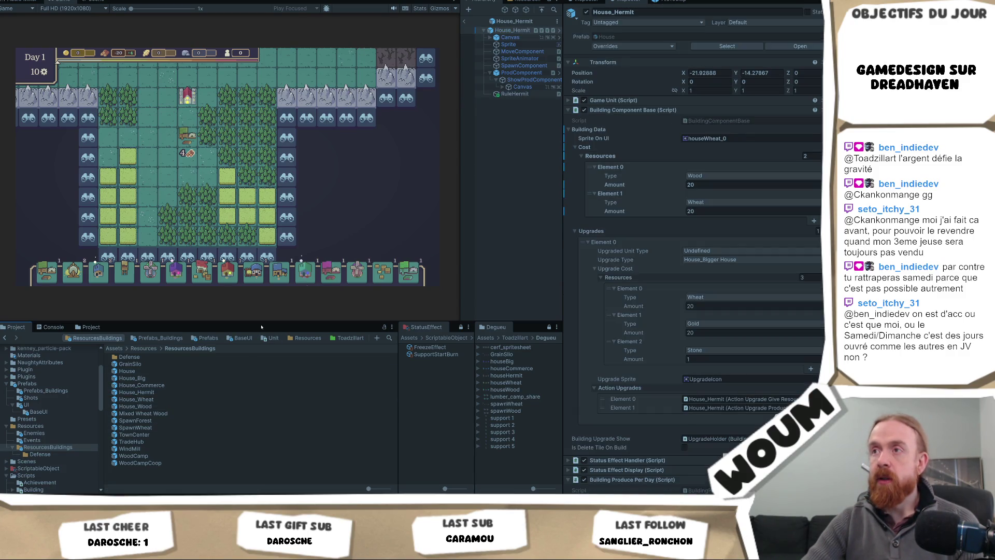
{"action": "double_click", "coordinate": [181, 378]}
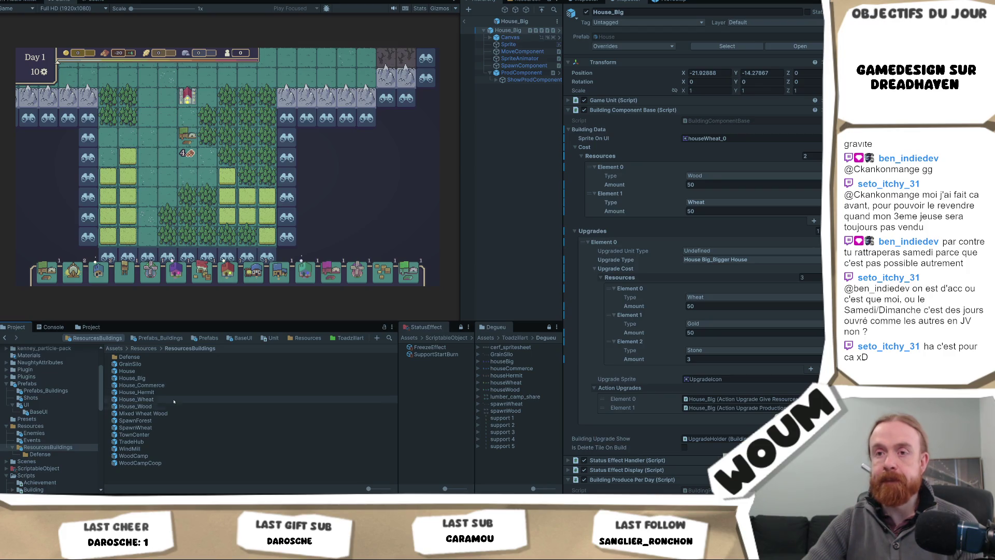
{"action": "left_click", "coordinate": [170, 400]}
{"action": "double_click", "coordinate": [170, 399]}
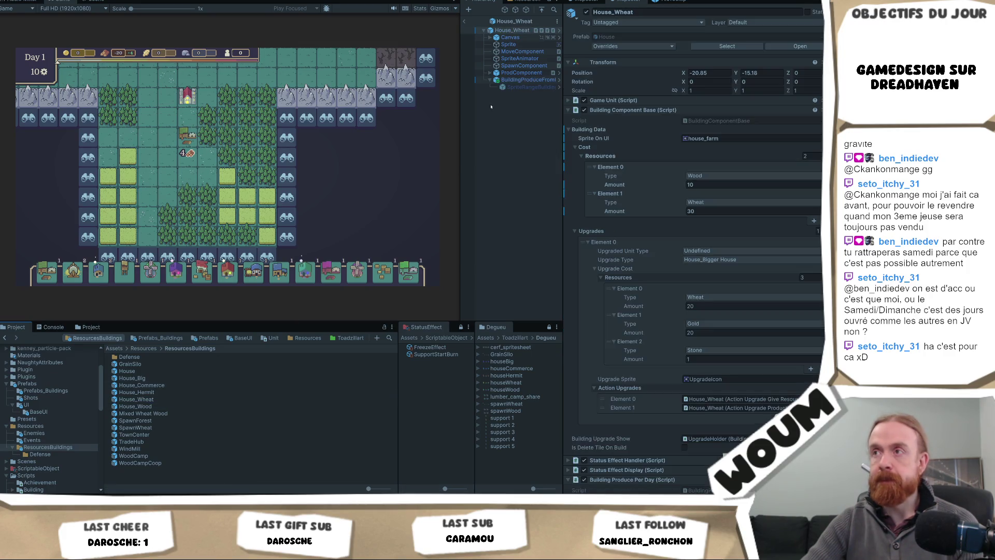
{"action": "left_click", "coordinate": [526, 80]}
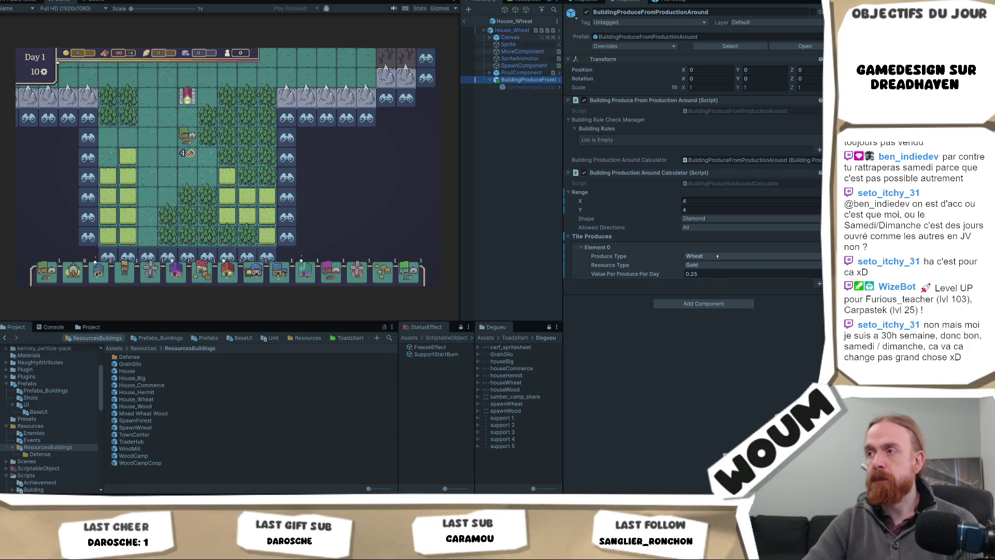
{"action": "double_click", "coordinate": [725, 184]}
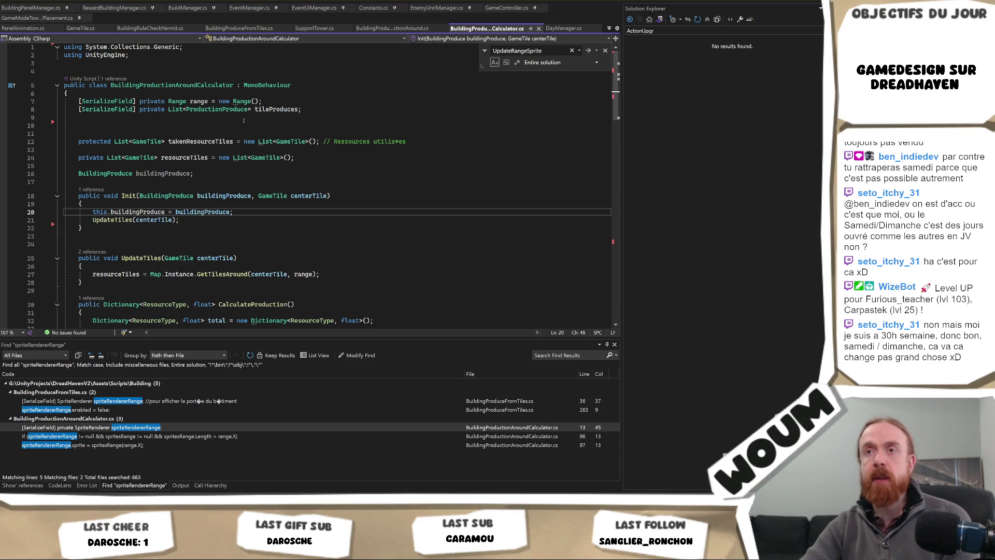
Step: Read CalculateProduction's totalling of valuePerProducePerDay times production amounts, then return to Unity
{"action": "scroll", "coordinate": [249, 223], "scroll_direction": "down", "scroll_amount": 2}
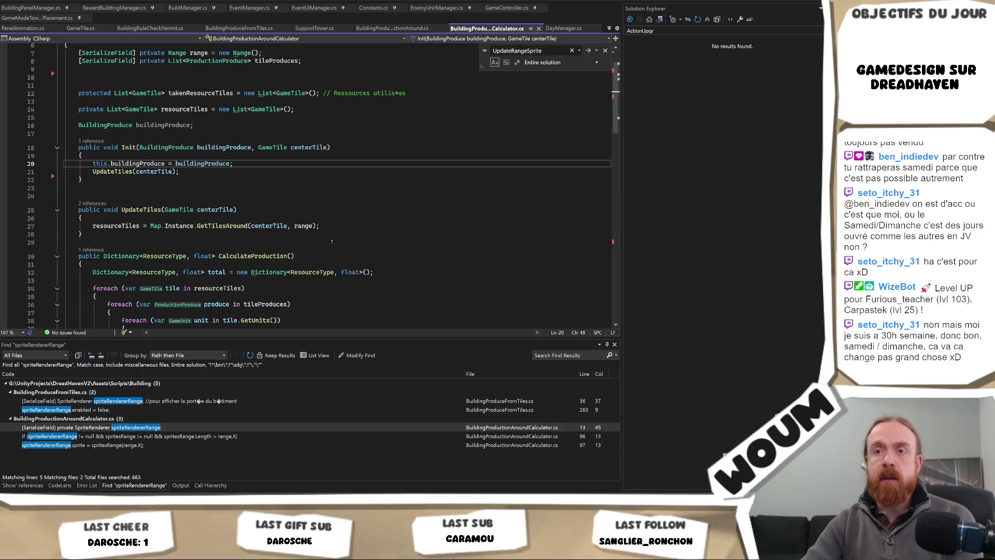
{"action": "scroll", "coordinate": [244, 225], "scroll_direction": "down", "scroll_amount": 3}
{"action": "scroll", "coordinate": [352, 245], "scroll_direction": "down", "scroll_amount": 4}
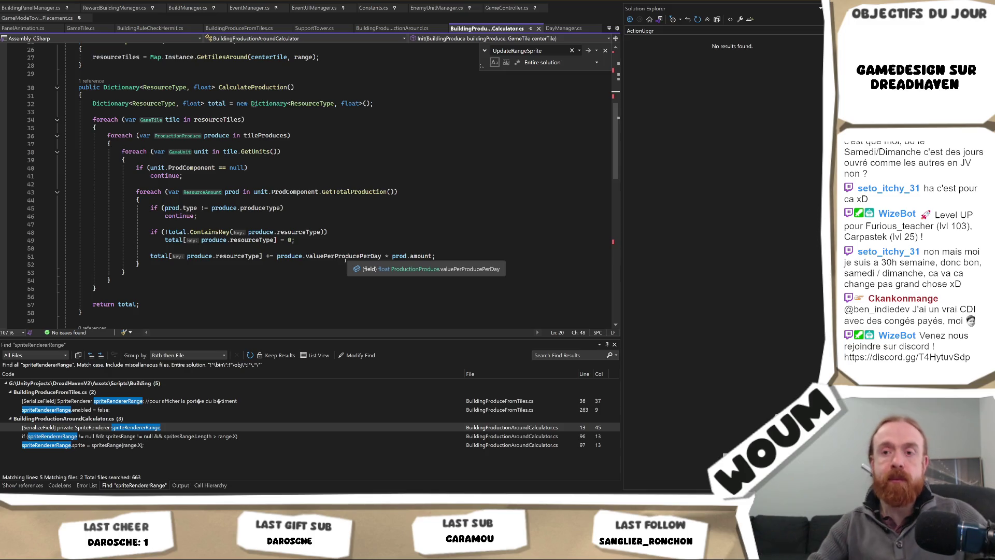
{"action": "key", "text": "alt+Tab"}
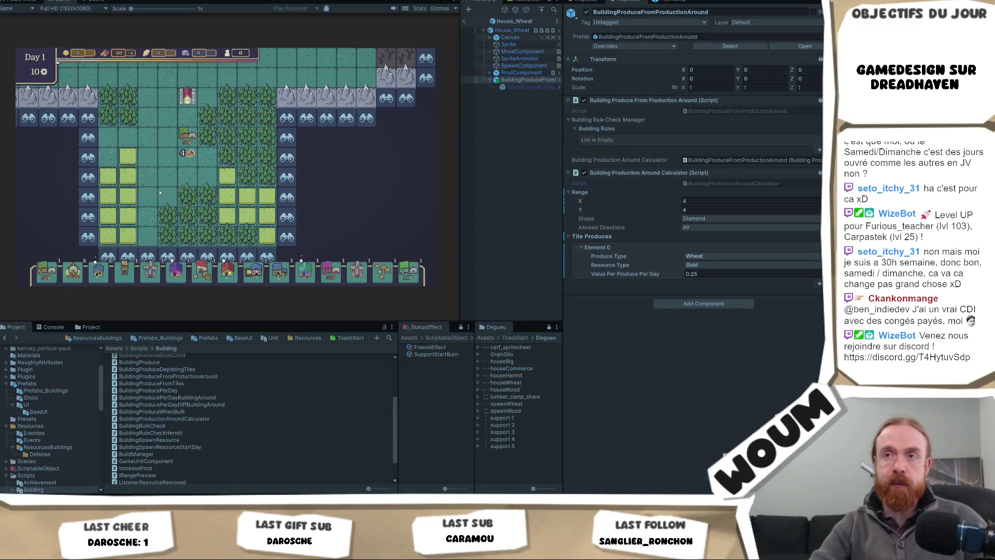
Step: Harvest three forest tiles in the running game
{"action": "left_click", "coordinate": [265, 145]}
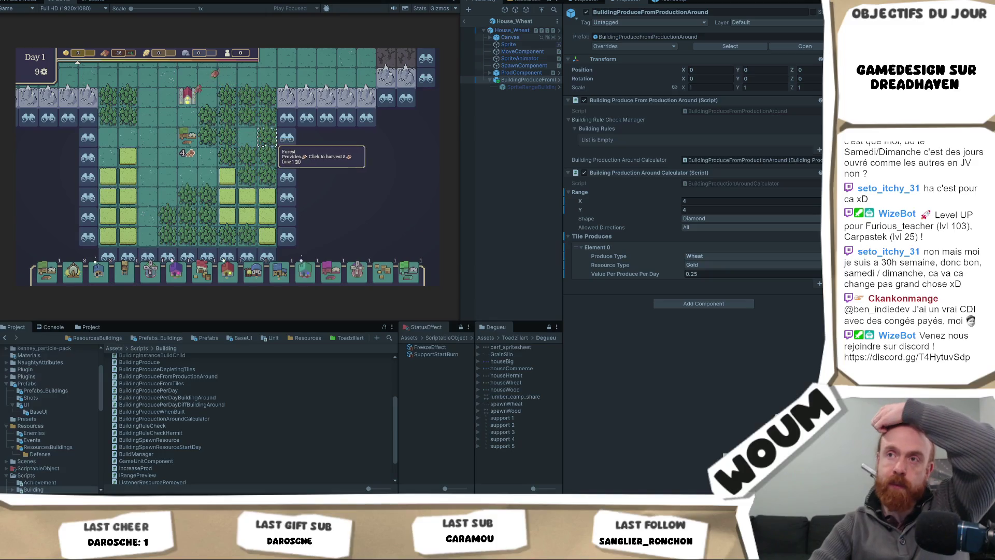
{"action": "left_click", "coordinate": [265, 143]}
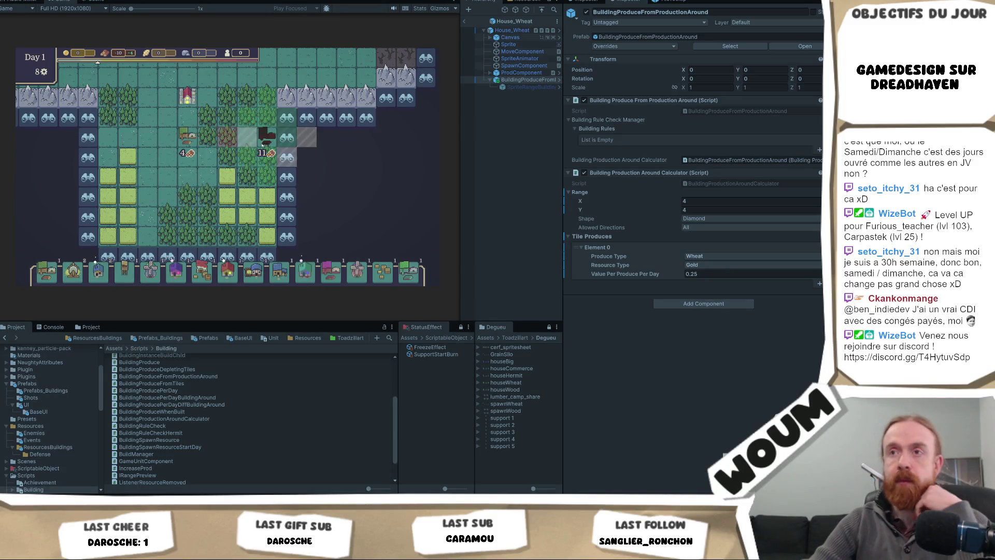
{"action": "mouse_move", "coordinate": [192, 138]}
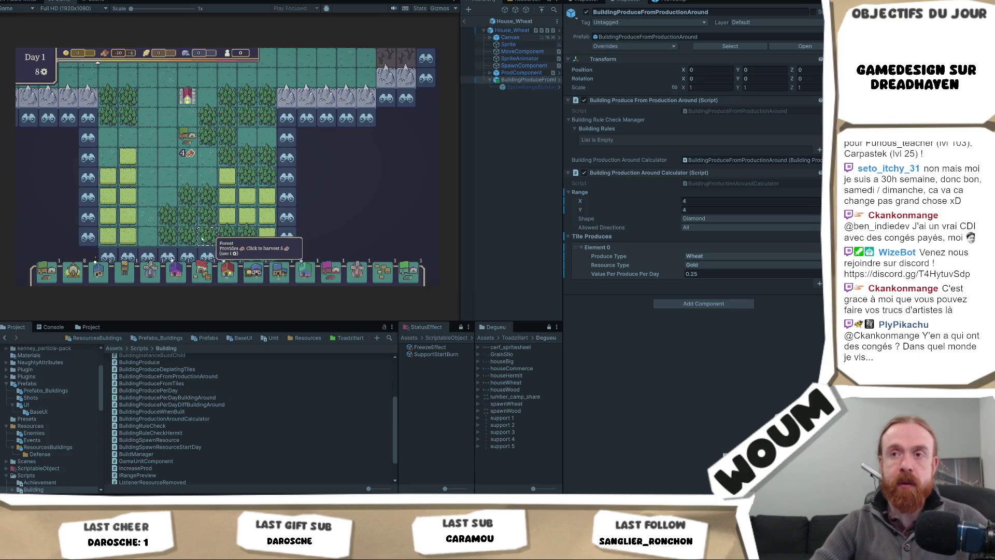
{"action": "left_click", "coordinate": [190, 238]}
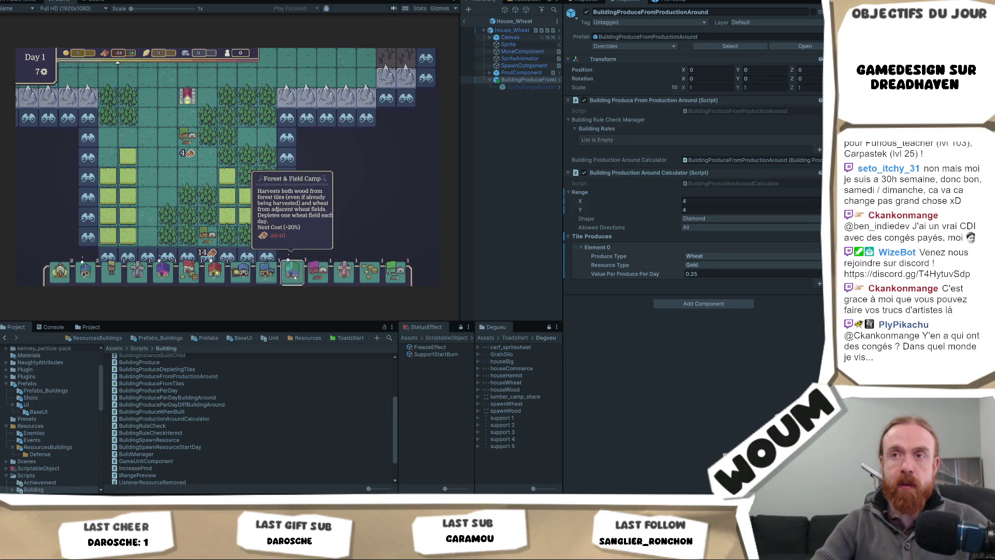
Step: Place a Forest & Field Camp among the lower forests, then open BuildingProductionAroundCalculator
{"action": "mouse_move", "coordinate": [291, 272]}
{"action": "left_mouse_down"}
{"action": "mouse_move", "coordinate": [134, 135]}
{"action": "mouse_move", "coordinate": [146, 234]}
{"action": "left_mouse_up"}
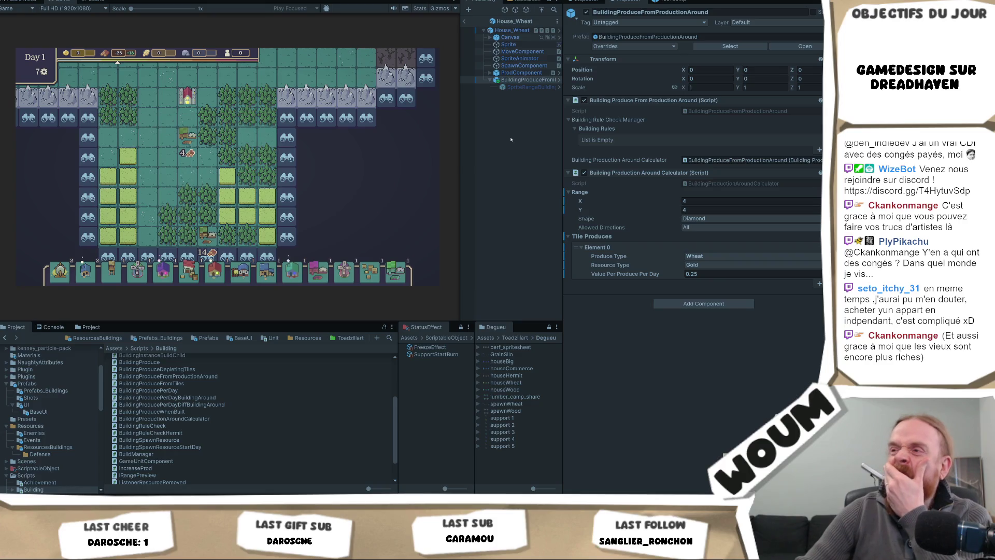
{"action": "left_click", "coordinate": [715, 184]}
{"action": "double_click", "coordinate": [715, 187]}
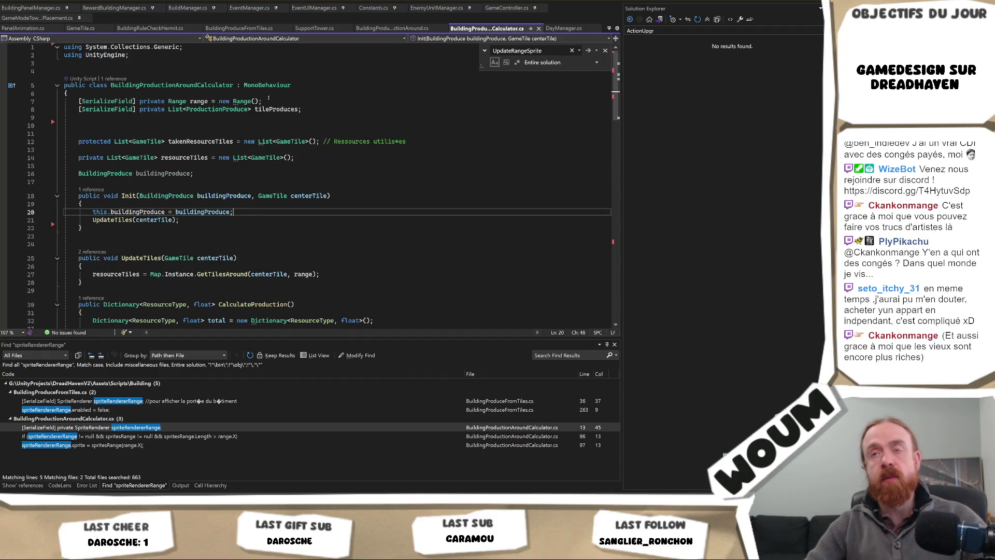
Step: Highlight the range field's uses in the calculator, then switch back to Unity
{"action": "double_click", "coordinate": [200, 103]}
{"action": "scroll", "coordinate": [277, 173], "scroll_direction": "down", "scroll_amount": 4}
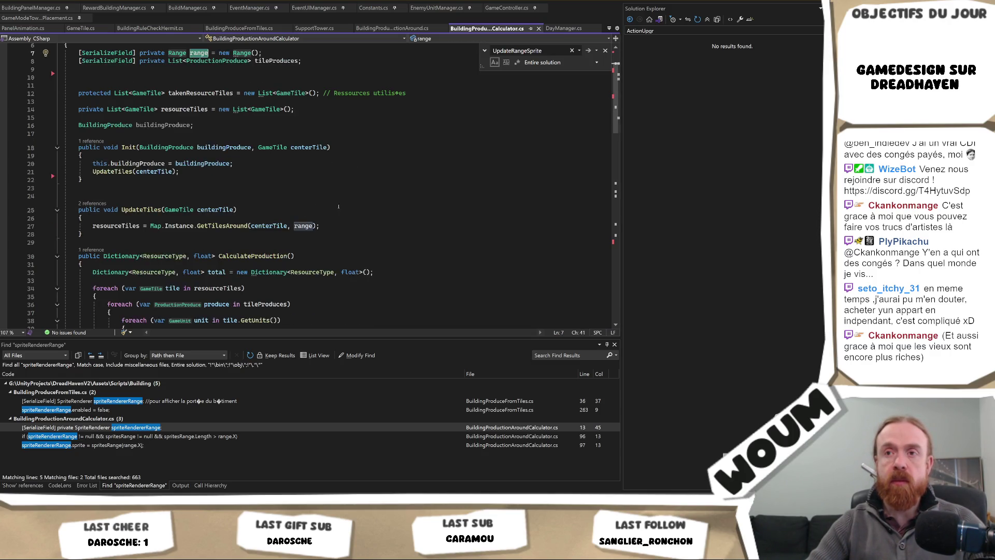
{"action": "scroll", "coordinate": [365, 206], "scroll_direction": "up", "scroll_amount": 4}
{"action": "key", "text": "alt+Tab"}
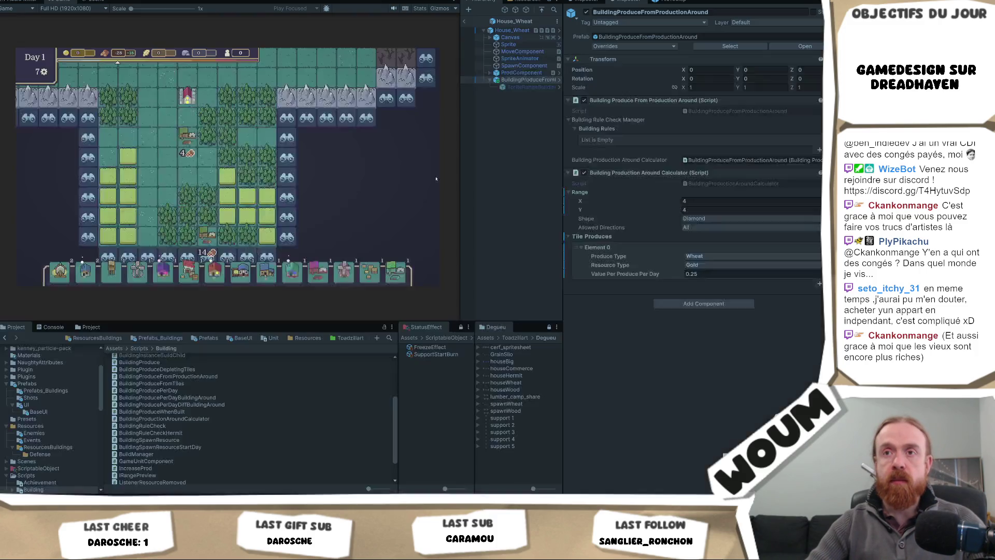
Step: Open BuildingProduceFromProductionAround.cs and read _InitBuildingProduce, _Build and GetRangePreviewInfo
{"action": "left_click", "coordinate": [750, 160]}
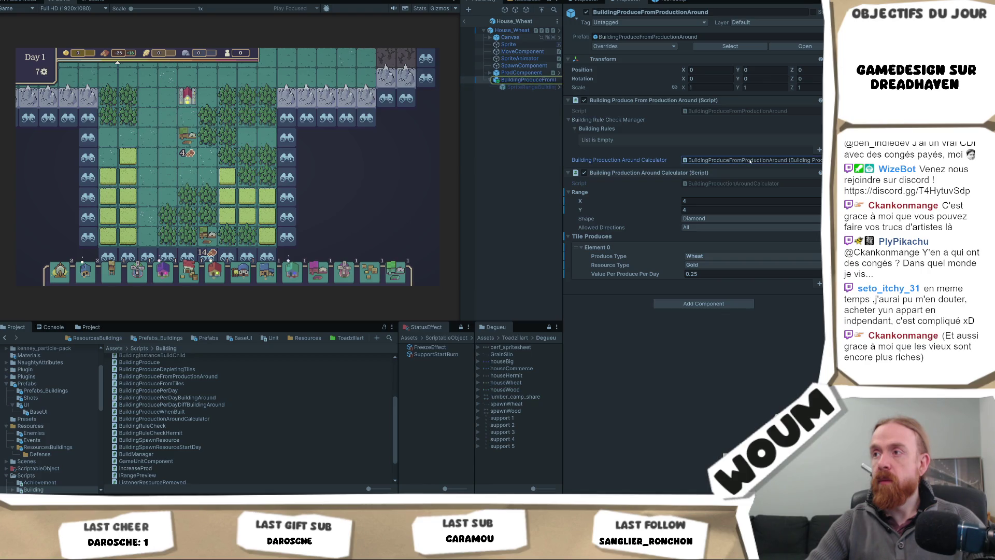
{"action": "left_click", "coordinate": [727, 111]}
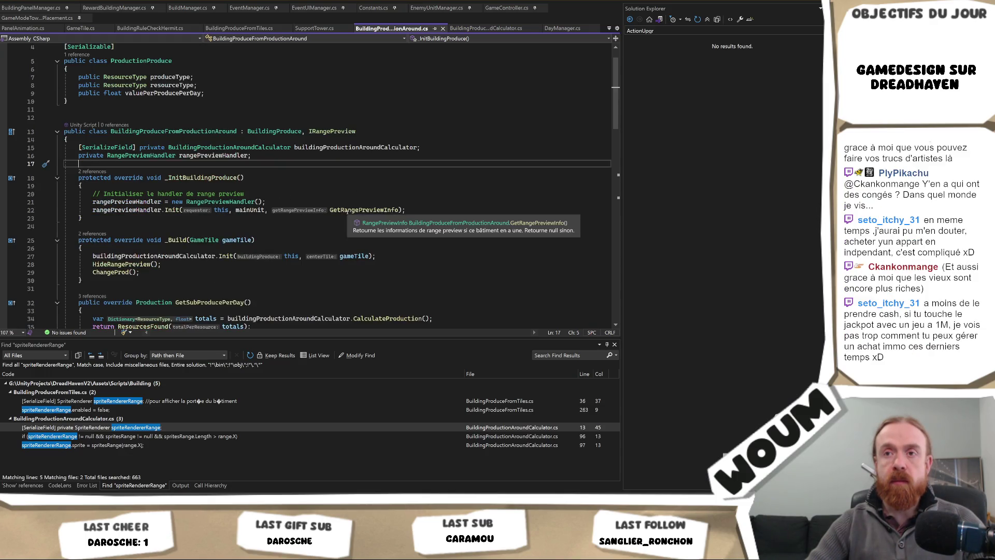
{"action": "scroll", "coordinate": [363, 218], "scroll_direction": "down", "scroll_amount": 4}
{"action": "scroll", "coordinate": [412, 225], "scroll_direction": "down", "scroll_amount": 2}
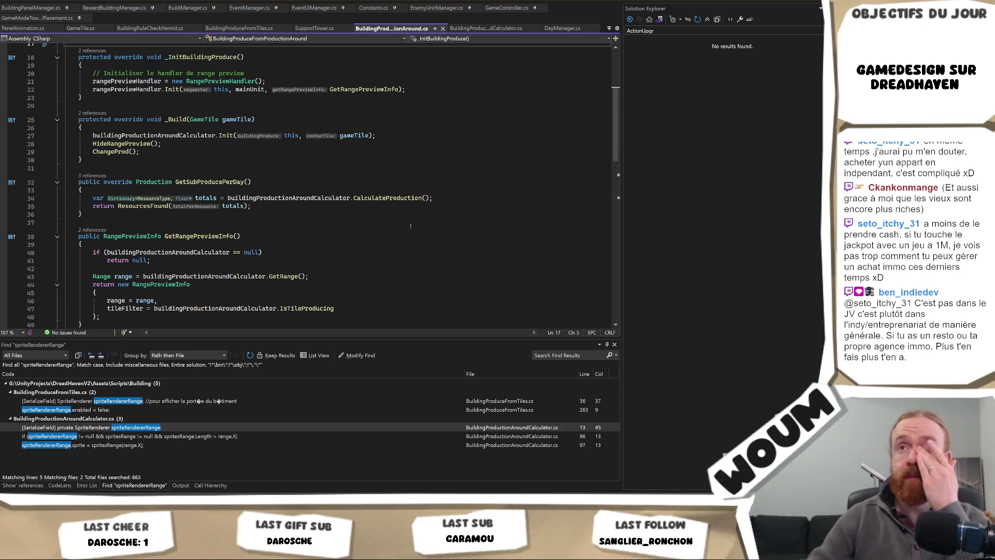
{"action": "mouse_move", "coordinate": [395, 202]}
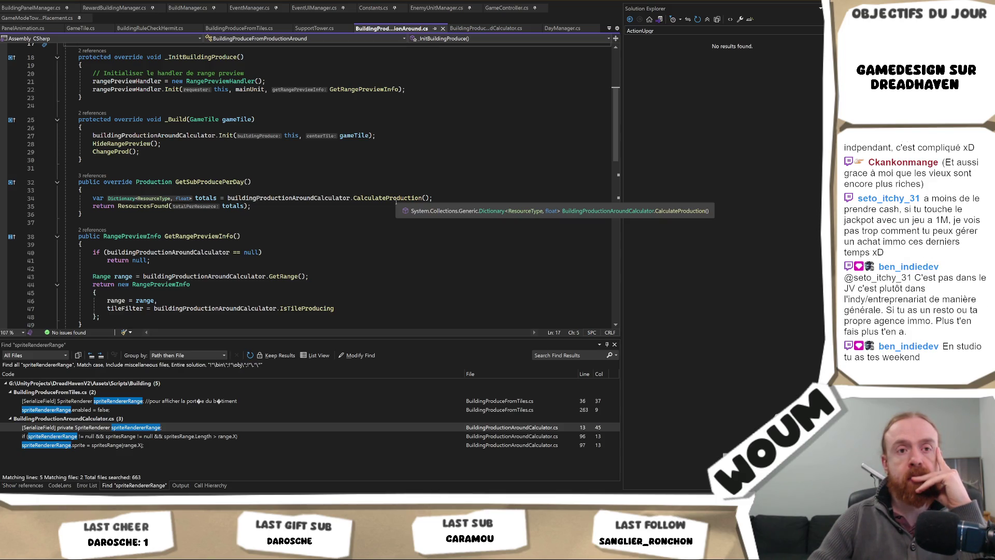
{"action": "scroll", "coordinate": [396, 203], "scroll_direction": "up", "scroll_amount": 2}
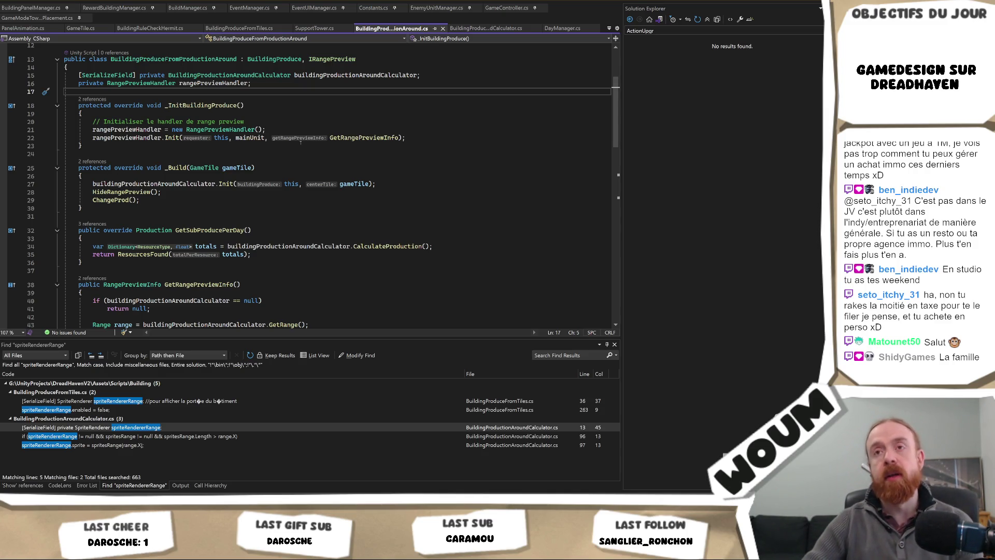
Step: Highlight every use of the calculator field and scroll through the script
{"action": "double_click", "coordinate": [178, 182]}
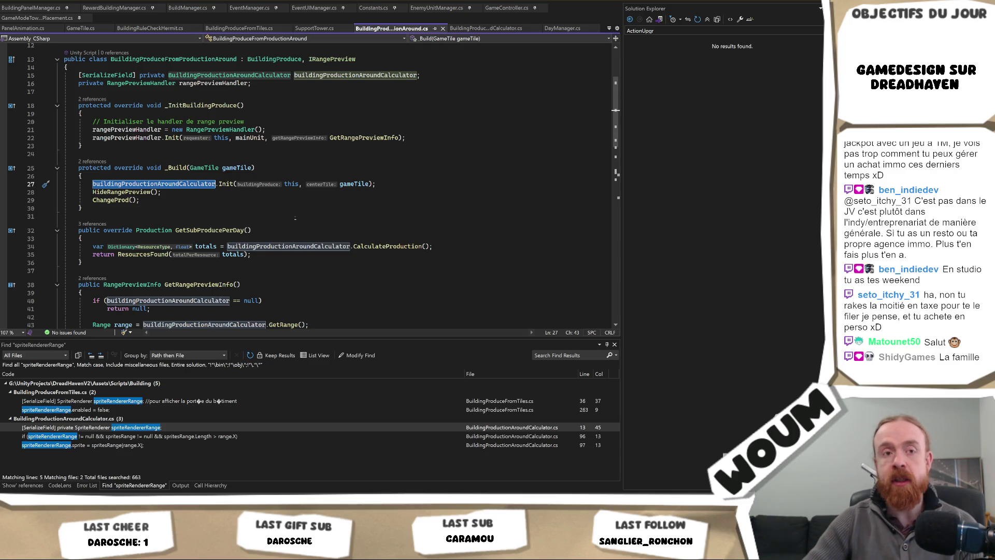
{"action": "scroll", "coordinate": [295, 217], "scroll_direction": "down", "scroll_amount": 2}
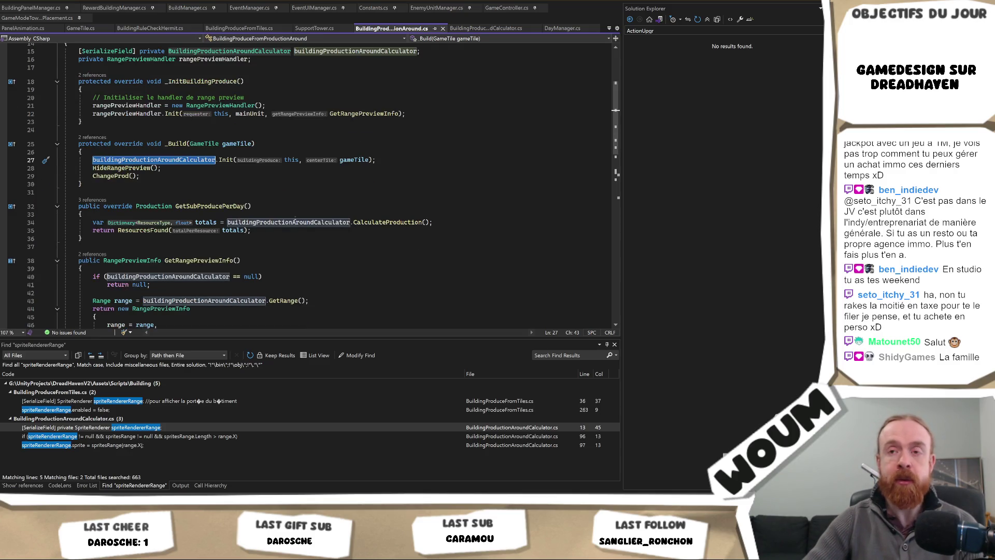
{"action": "scroll", "coordinate": [295, 218], "scroll_direction": "down", "scroll_amount": 1}
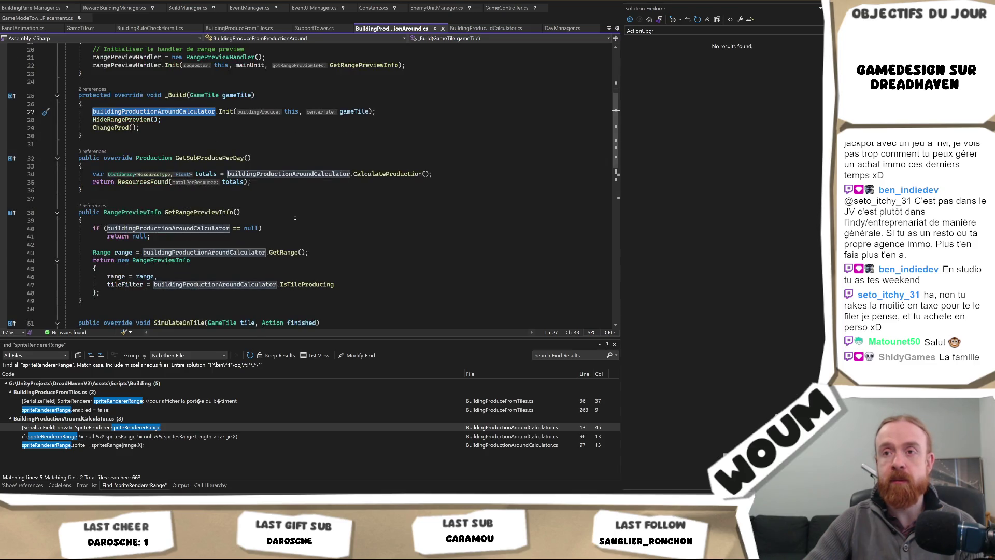
{"action": "scroll", "coordinate": [294, 220], "scroll_direction": "up", "scroll_amount": 3}
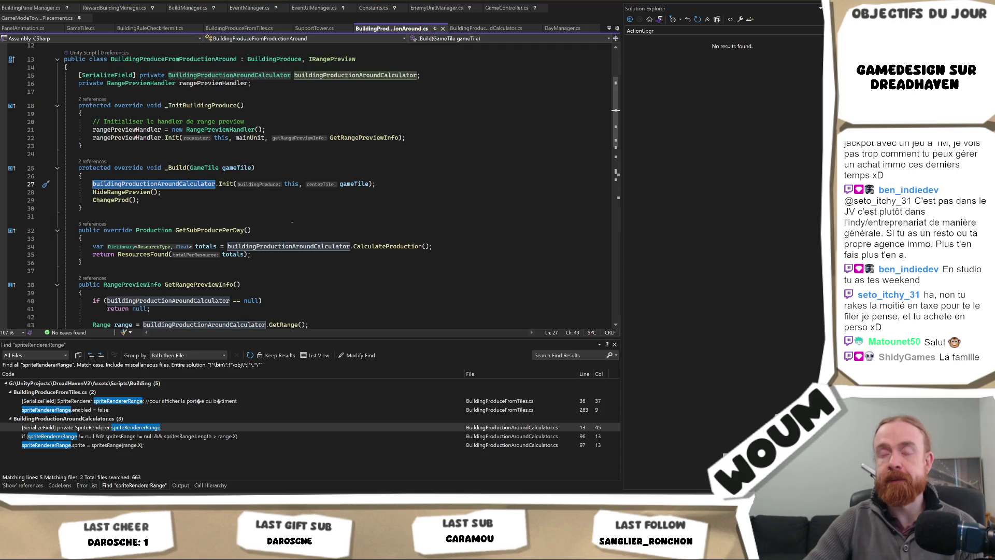
{"action": "scroll", "coordinate": [292, 222], "scroll_direction": "up", "scroll_amount": 3}
{"action": "scroll", "coordinate": [292, 223], "scroll_direction": "down", "scroll_amount": 2}
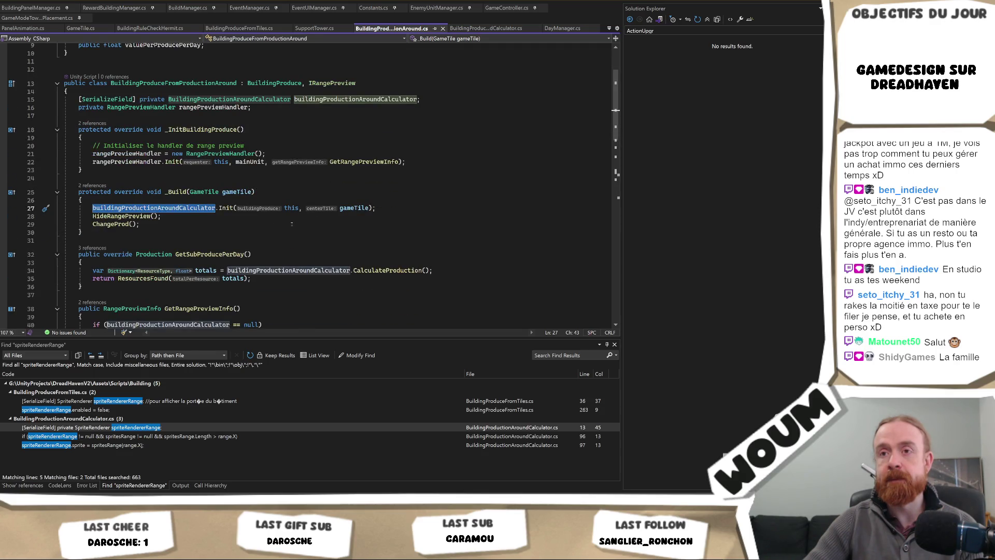
{"action": "scroll", "coordinate": [291, 224], "scroll_direction": "down", "scroll_amount": 3}
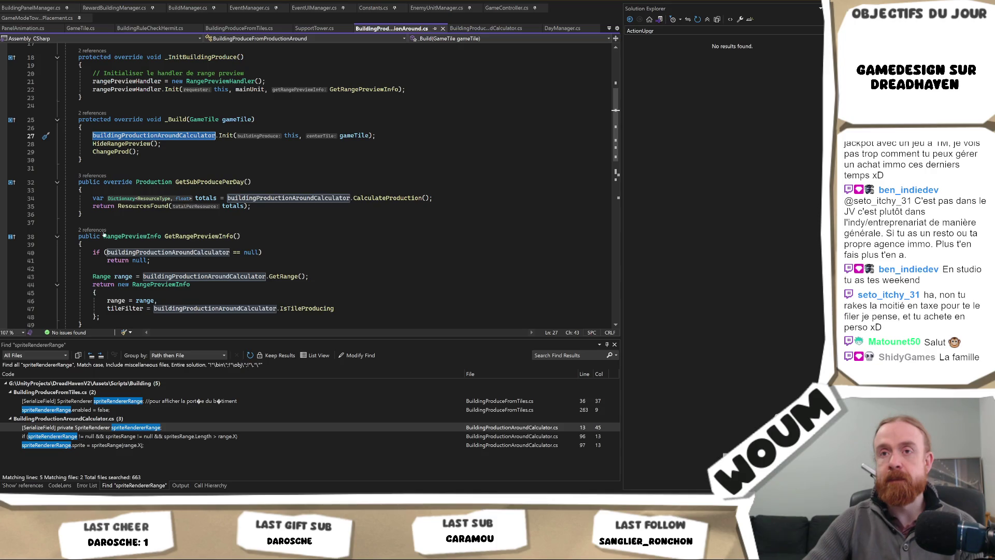
{"action": "scroll", "coordinate": [225, 227], "scroll_direction": "up", "scroll_amount": 3}
{"action": "scroll", "coordinate": [225, 227], "scroll_direction": "down", "scroll_amount": 3}
Step: Find All References to GetRangePreviewInfo on line 38
{"action": "left_click", "coordinate": [209, 234]}
{"action": "right_click", "coordinate": [204, 239]}
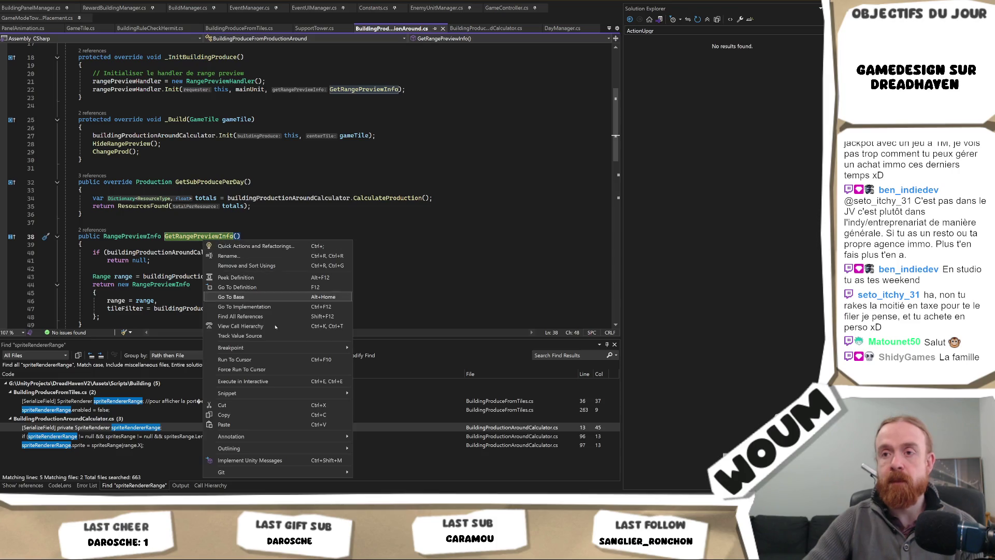
{"action": "left_click", "coordinate": [249, 316]}
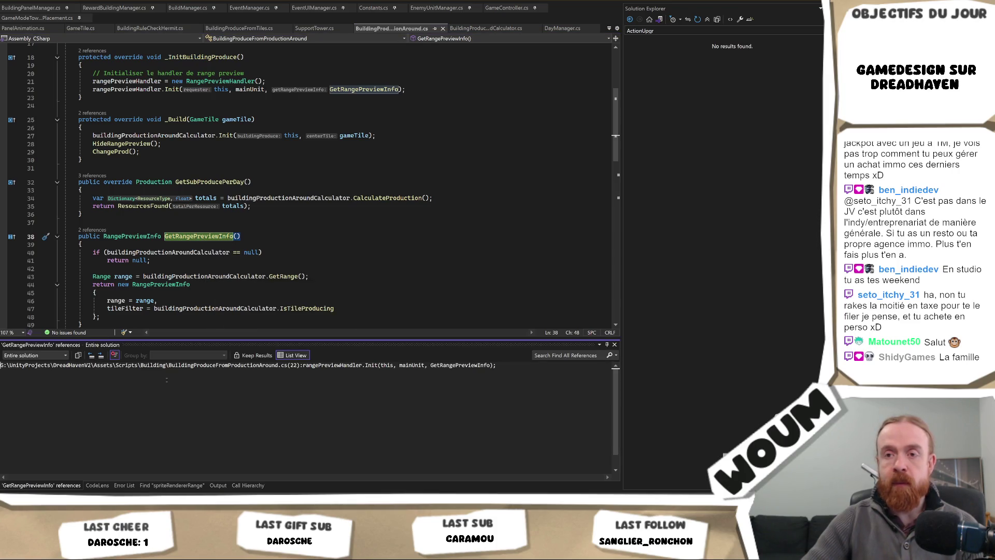